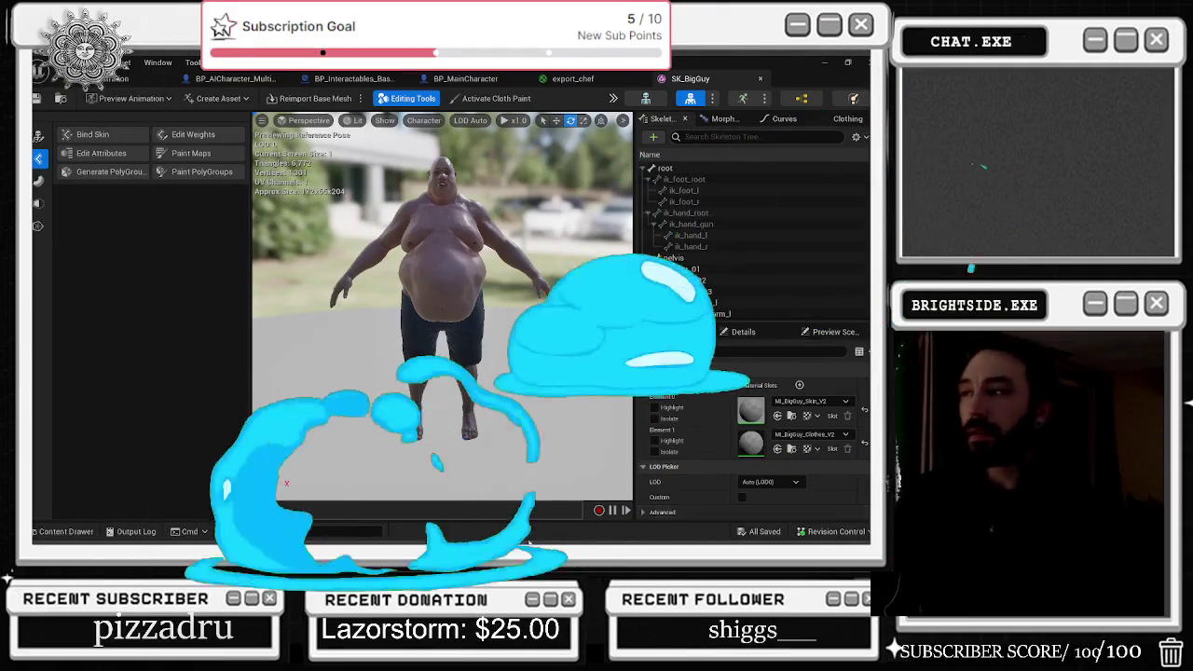
- Switch from the SK_BigGuy mesh editor to the BP_AICharacter_Multiplayer blueprint's Event Graph
{"action": "left_click", "coordinate": [101, 79]}
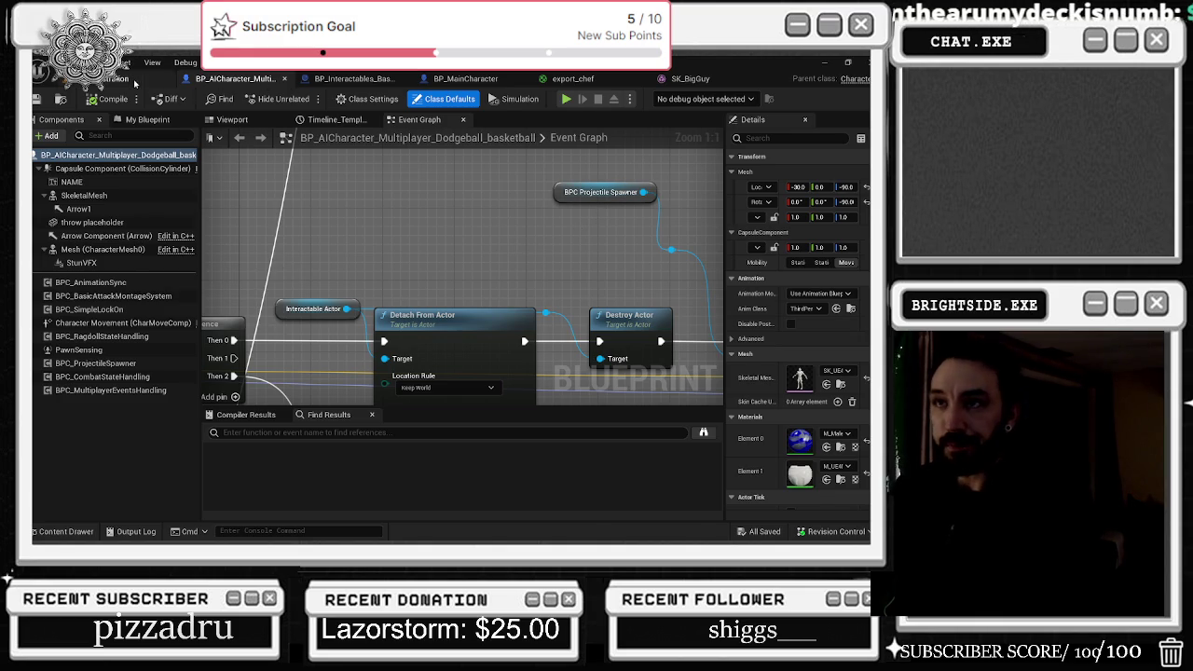
- Show the BP_Interactables_Basketball Event Graph, glance at other open blueprints, and open the Content Drawer
{"action": "left_click", "coordinate": [140, 80]}
{"action": "left_click", "coordinate": [335, 83]}
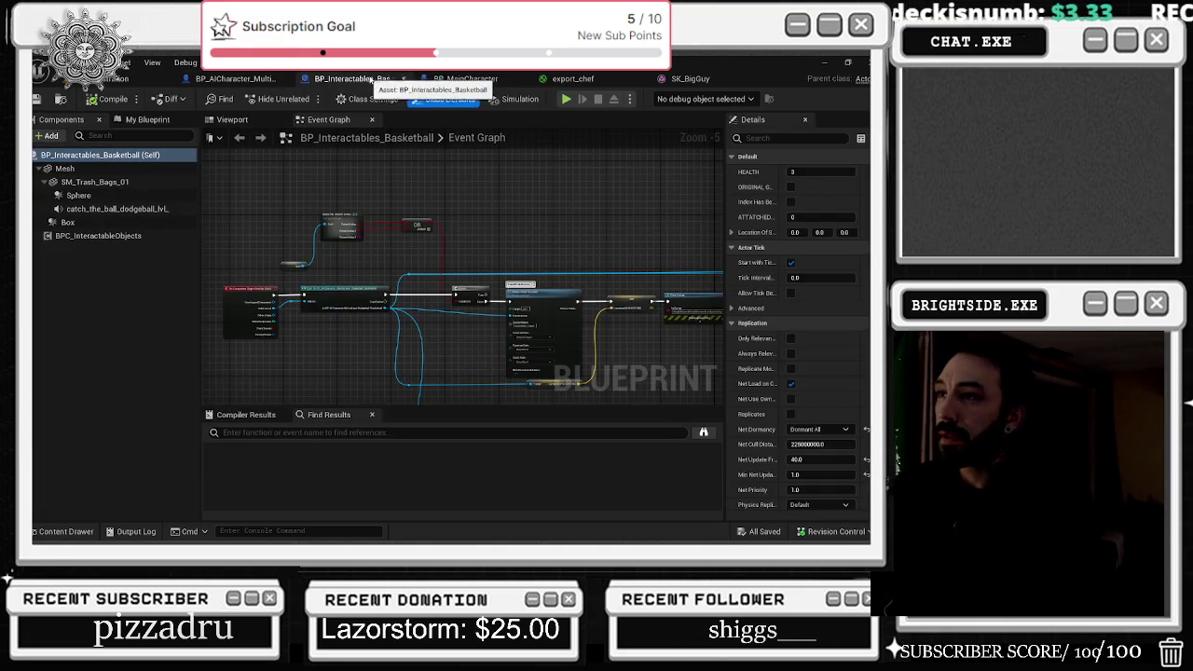
{"action": "left_click", "coordinate": [465, 78]}
{"action": "left_click", "coordinate": [354, 78]}
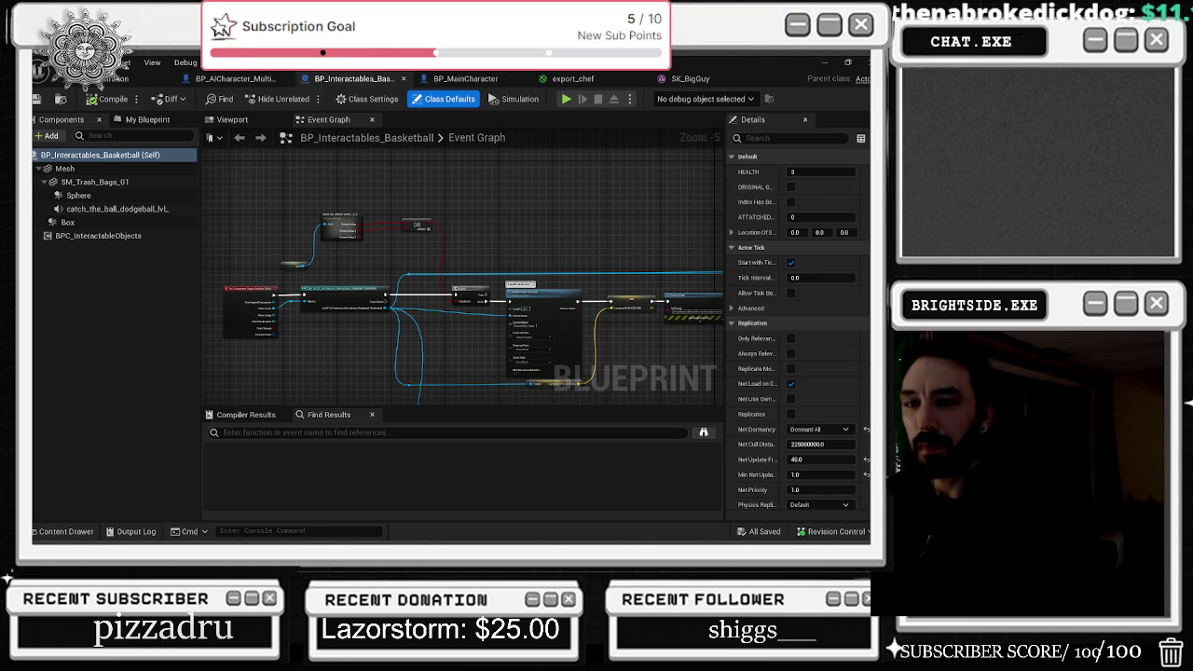
{"action": "left_click", "coordinate": [83, 527]}
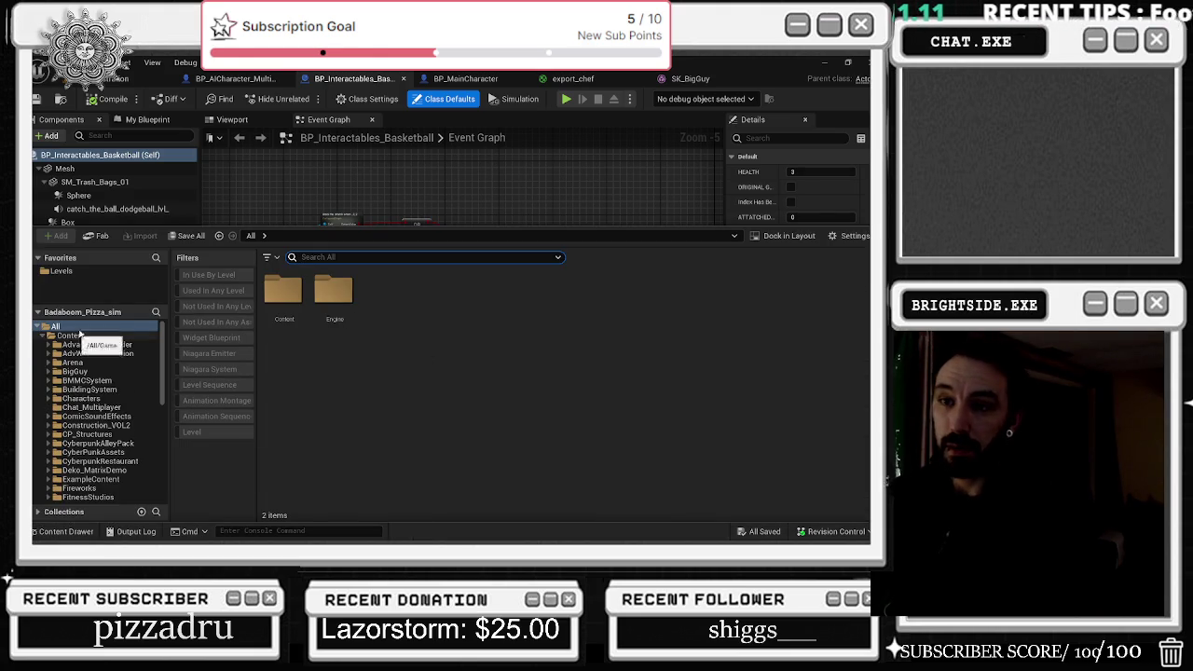
- Load Basketball_Level from the Levels folder and start a Play-in-Editor session after checking play modes
{"action": "left_click", "coordinate": [93, 269]}
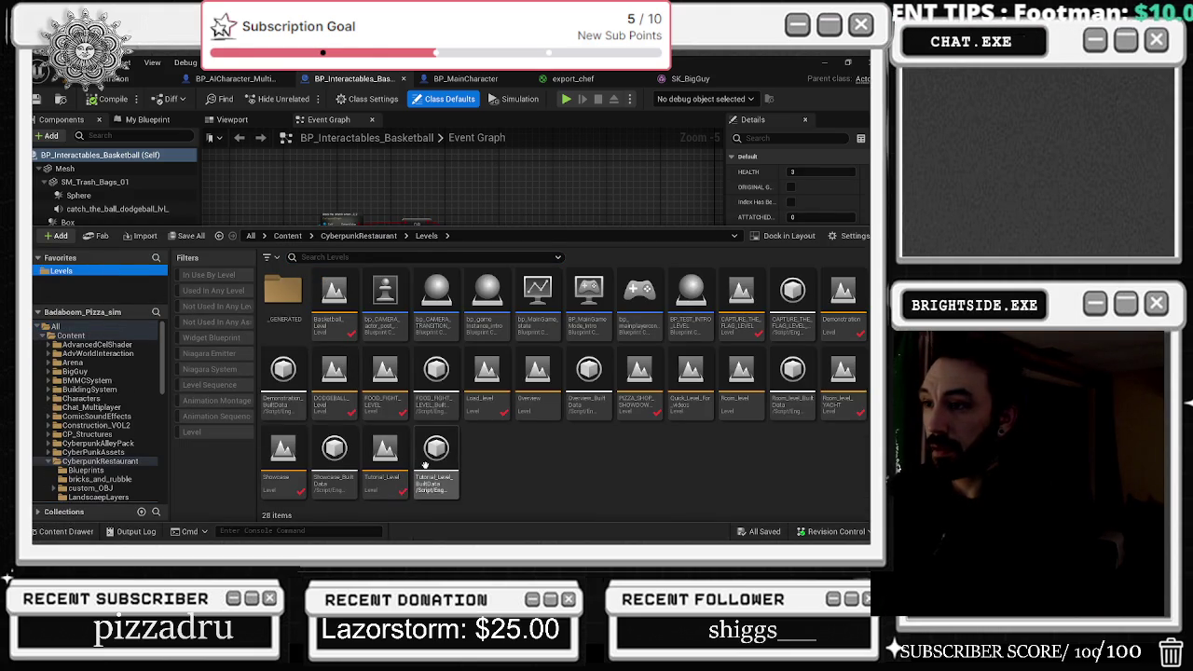
{"action": "double_click", "coordinate": [332, 318]}
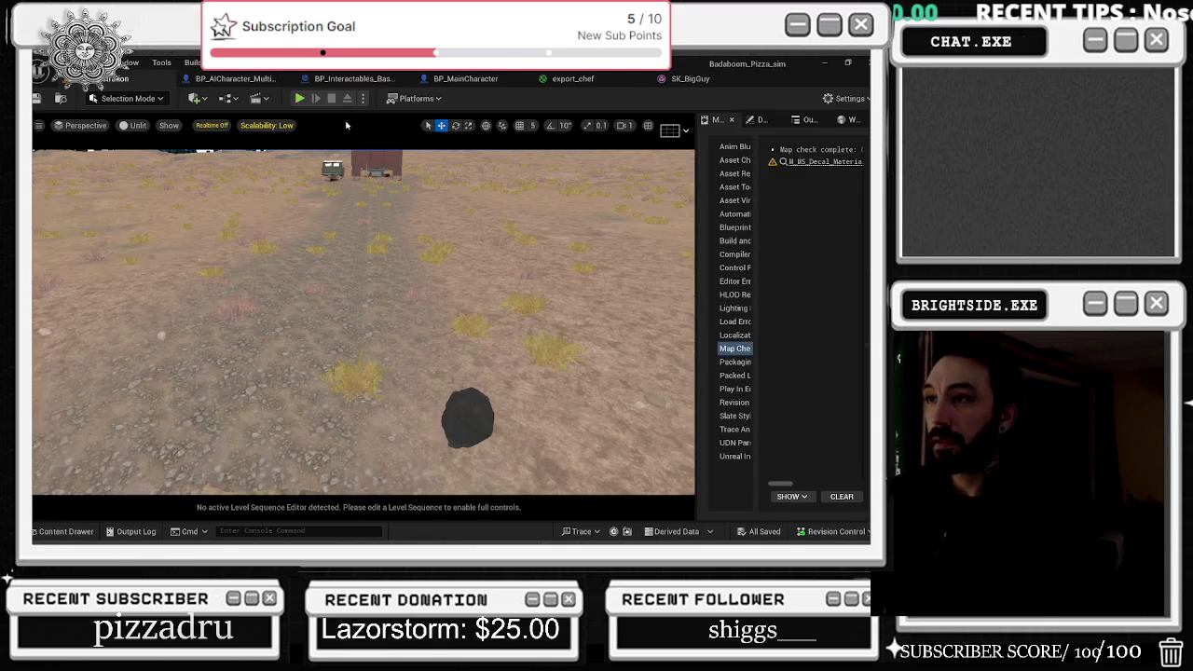
{"action": "left_click", "coordinate": [364, 99]}
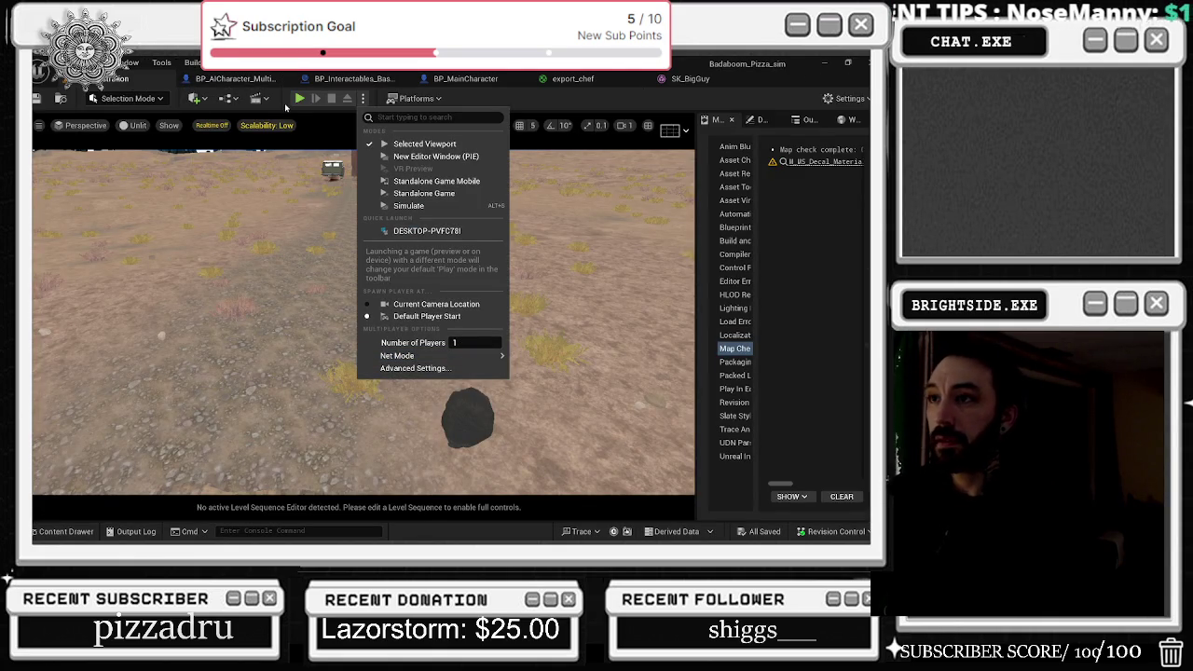
{"action": "key", "text": "Escape"}
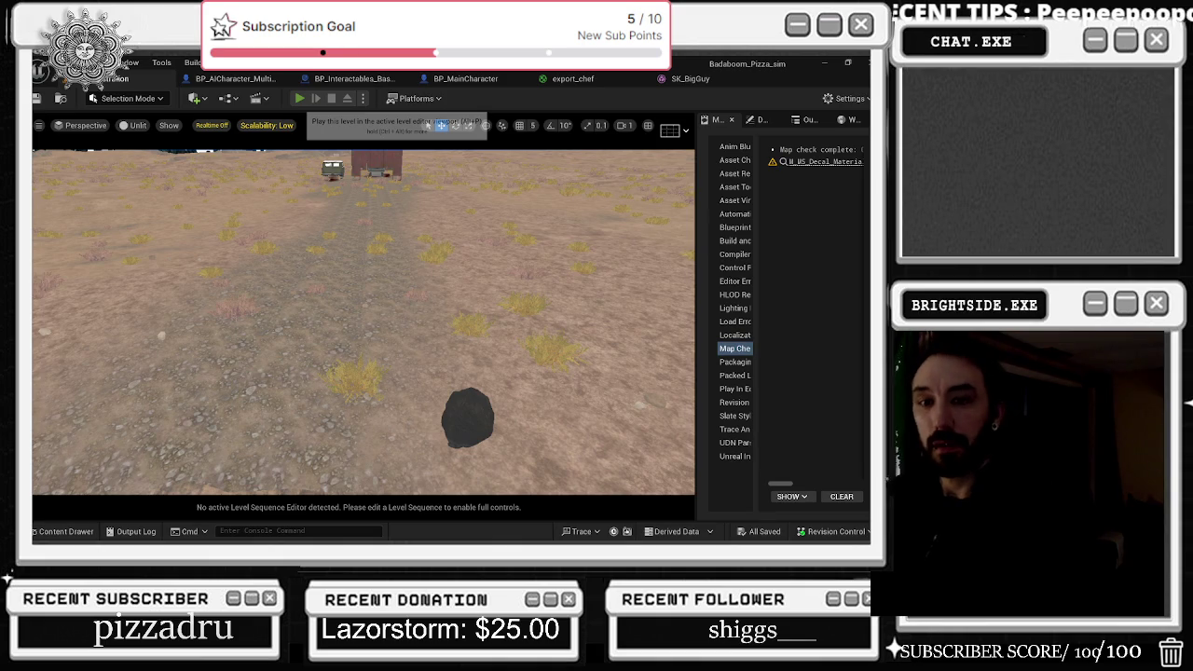
{"action": "left_click", "coordinate": [299, 99]}
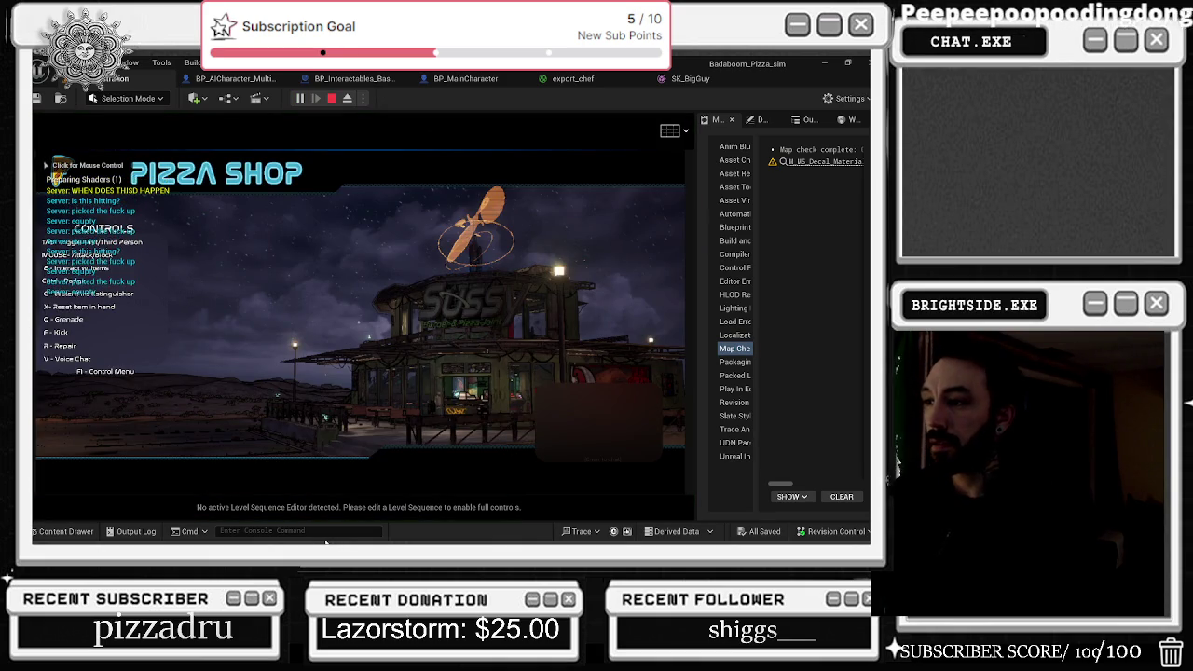
- Play the level in the viewport, then stop the Play-in-Editor session with Esc
{"action": "left_click", "coordinate": [325, 466]}
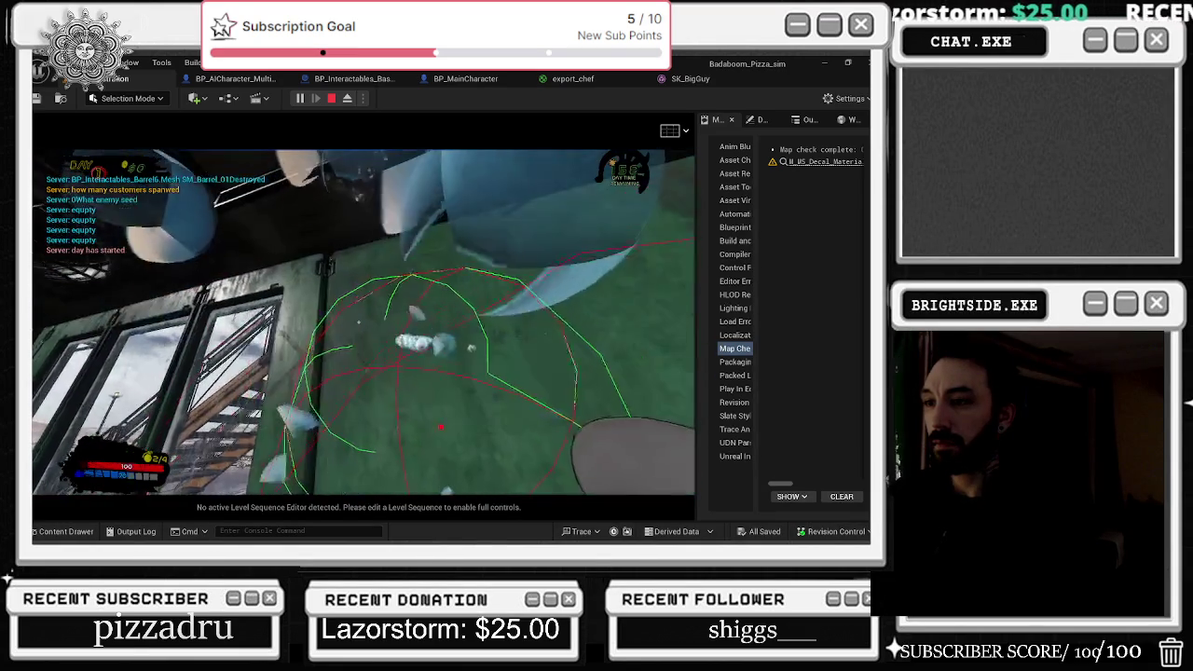
{"action": "key", "text": "alt+Tab"}
{"action": "left_click", "coordinate": [189, 227]}
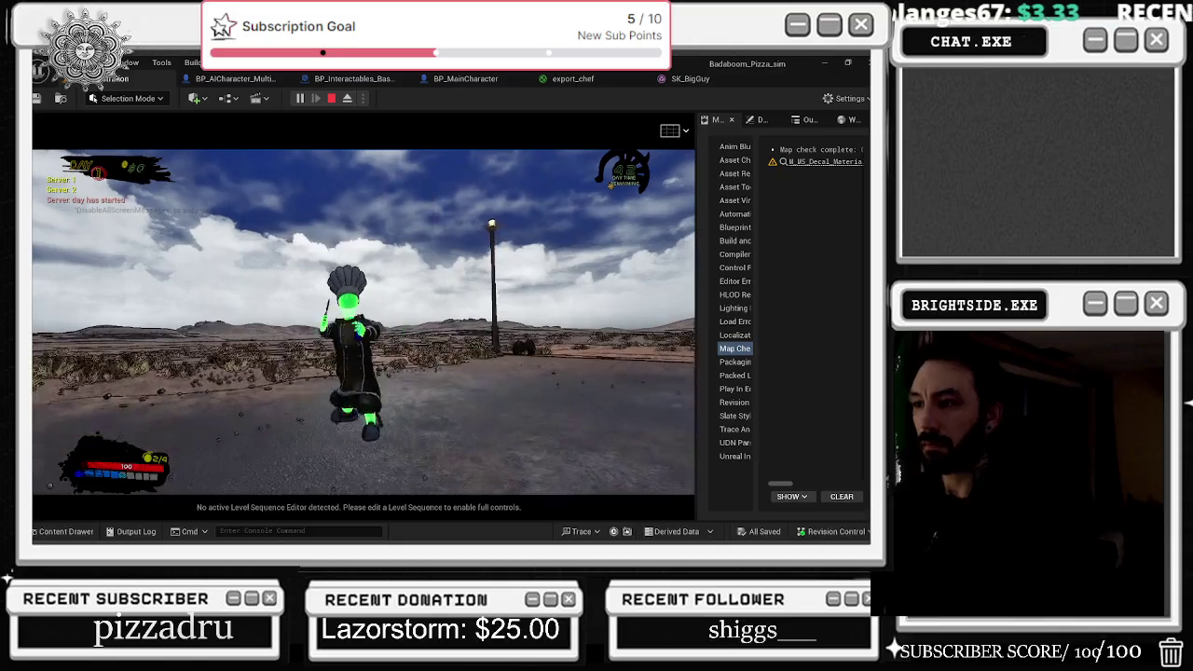
{"action": "key", "text": "Escape"}
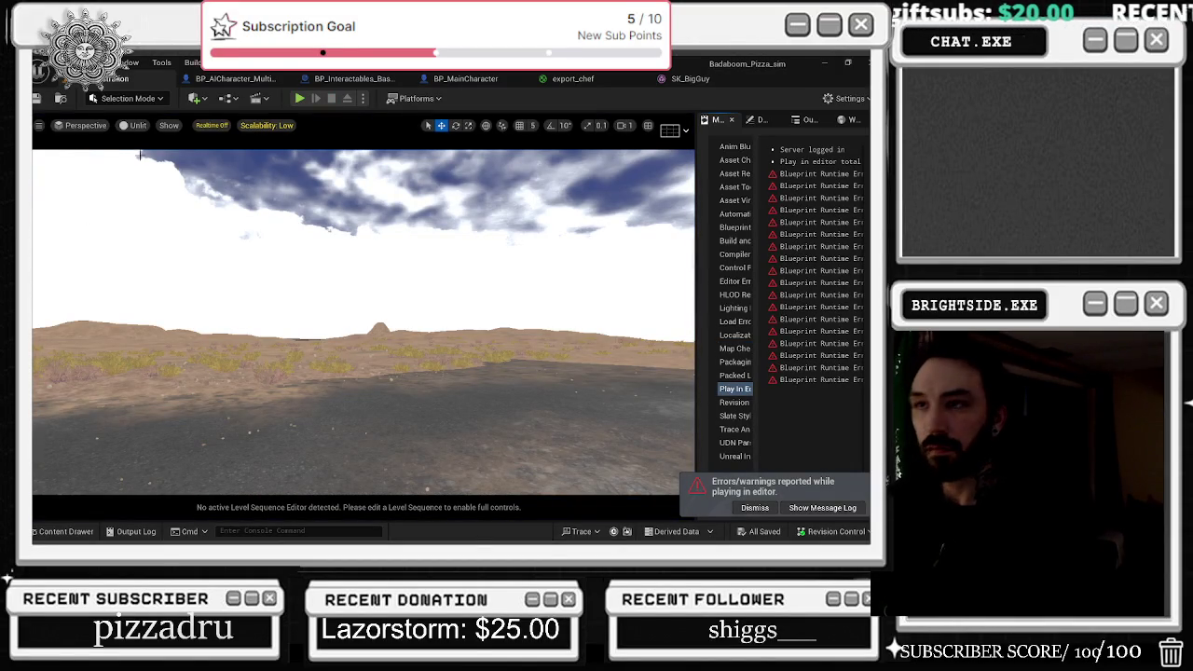
- Review the AI character and basketball blueprint graphs, then reload Basketball_Level from the Content Drawer
{"action": "left_click", "coordinate": [236, 79]}
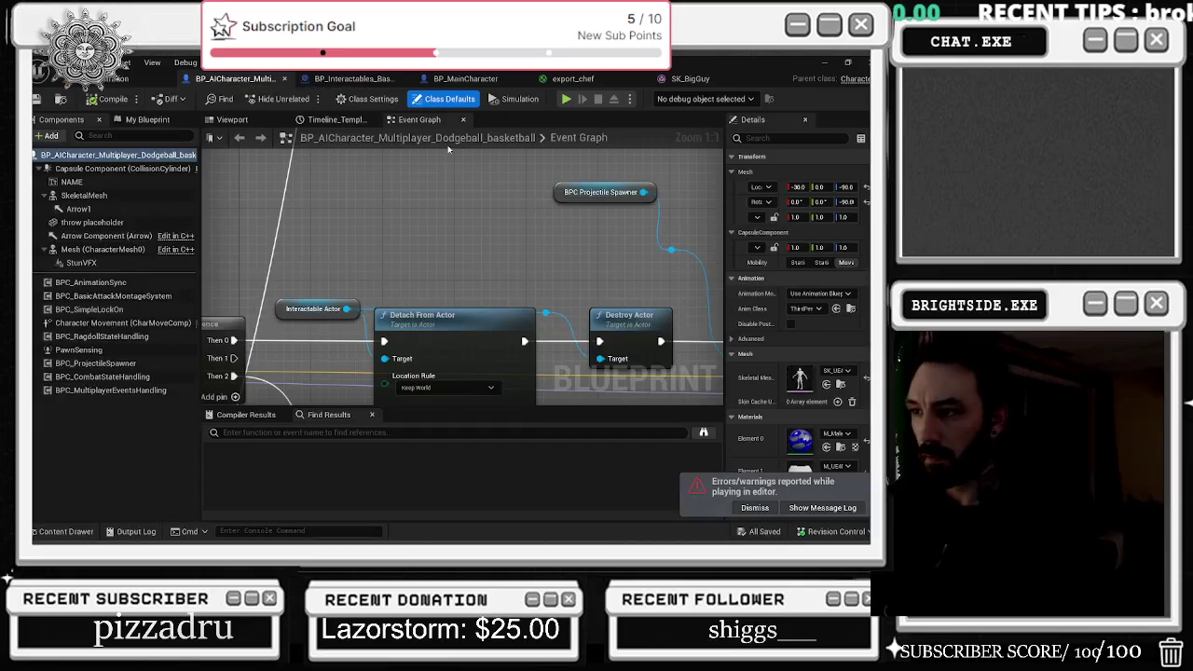
{"action": "left_click", "coordinate": [355, 78]}
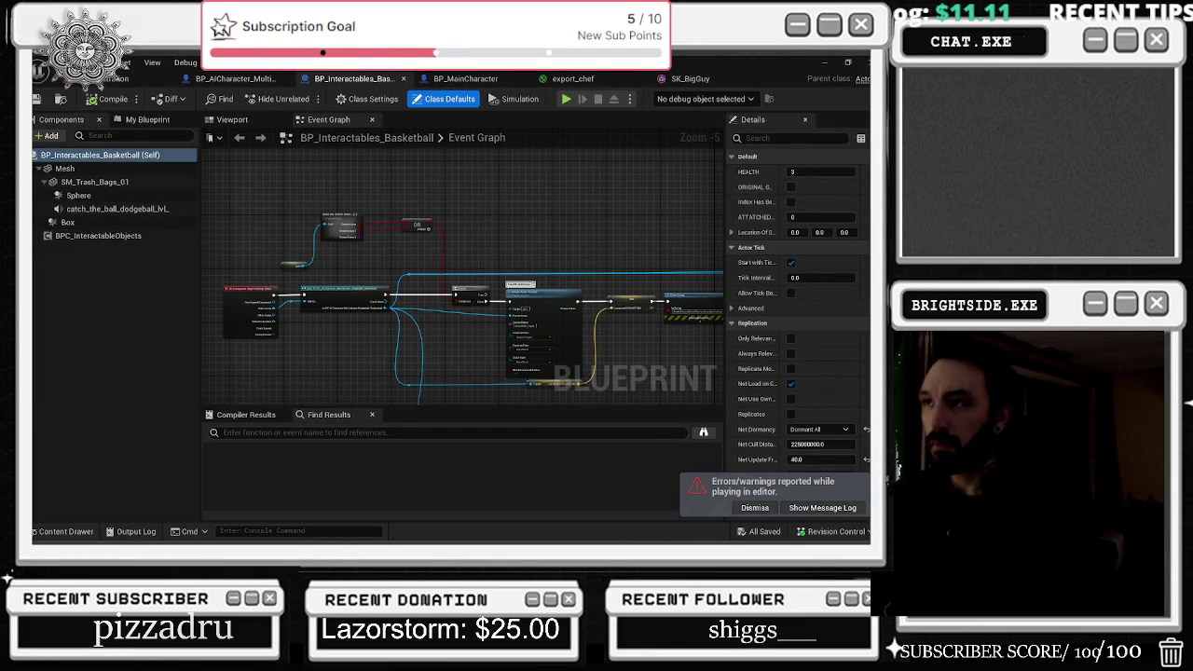
{"action": "left_click", "coordinate": [140, 78]}
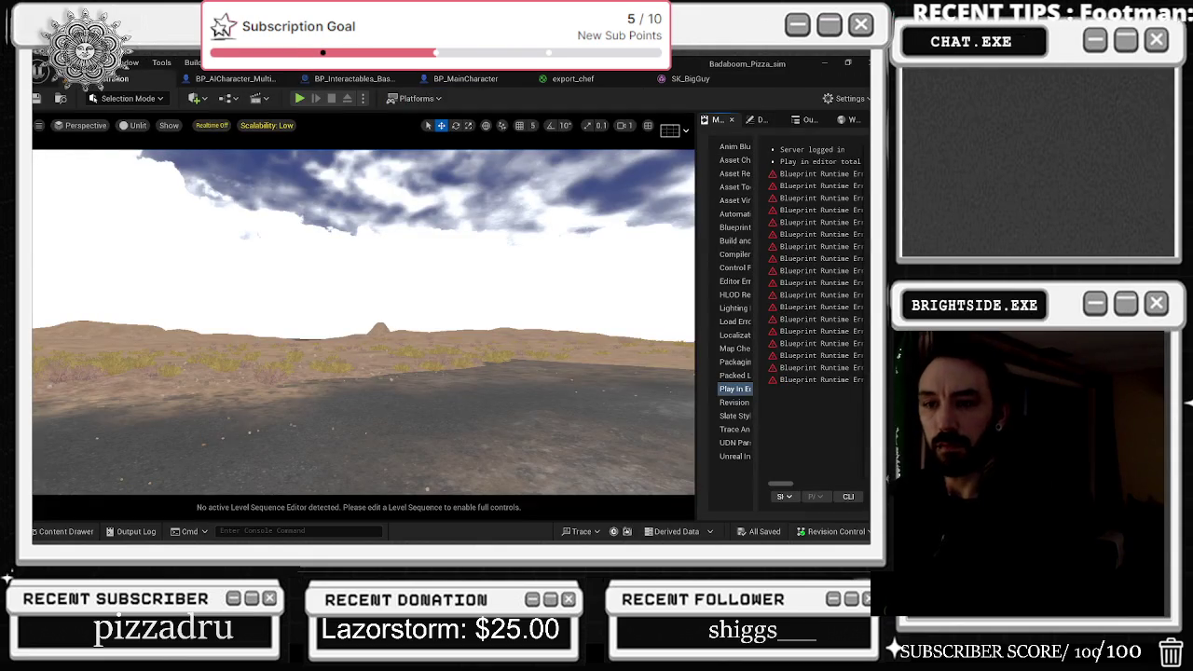
{"action": "left_click", "coordinate": [65, 532]}
{"action": "double_click", "coordinate": [339, 300]}
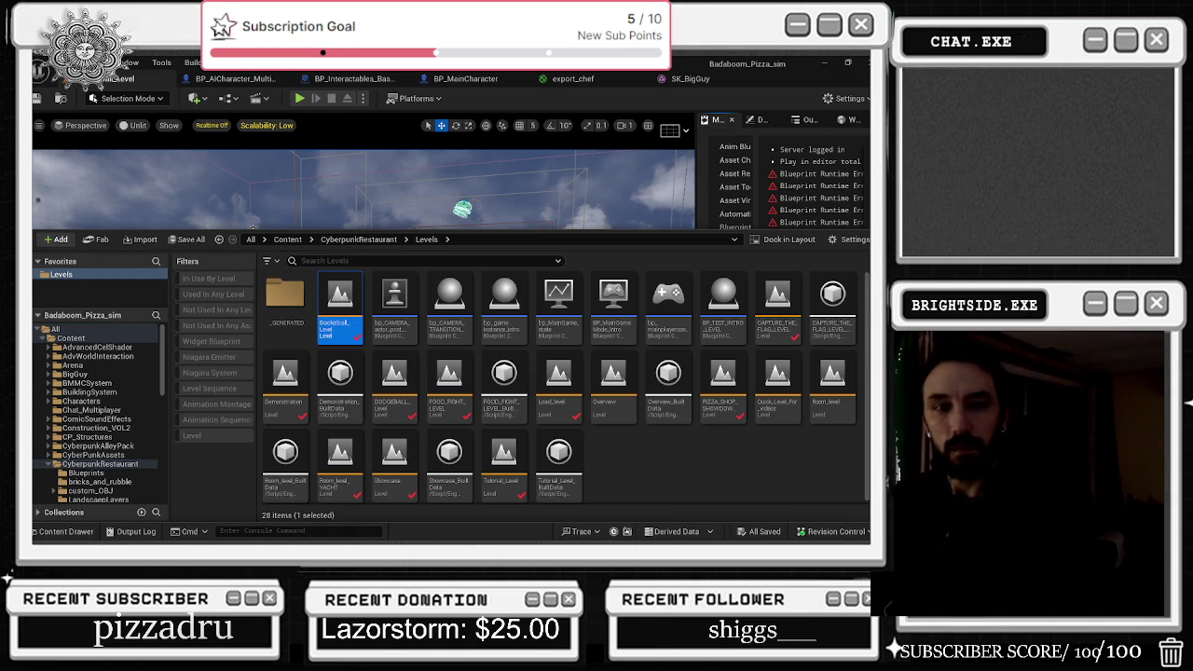
{"action": "key", "text": "alt+Tab"}
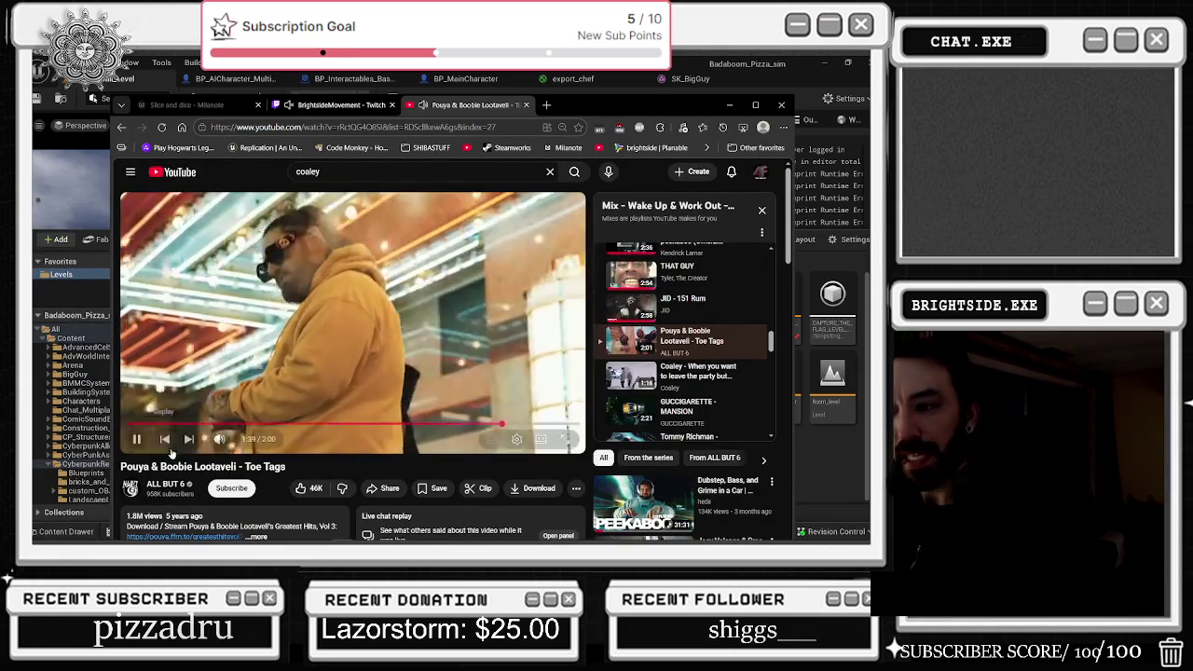
- Restart the Toe Tags video from the start of the progress bar
{"action": "scroll", "coordinate": [301, 350], "scroll_direction": "down", "scroll_amount": 1}
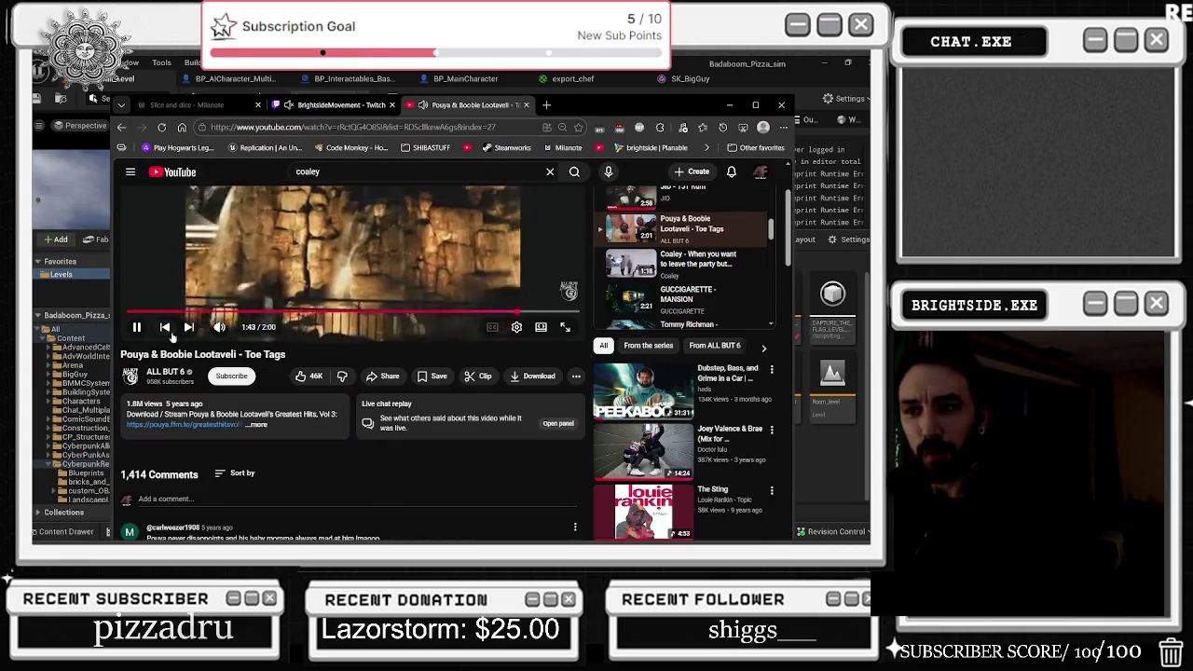
{"action": "scroll", "coordinate": [207, 366], "scroll_direction": "up", "scroll_amount": 1}
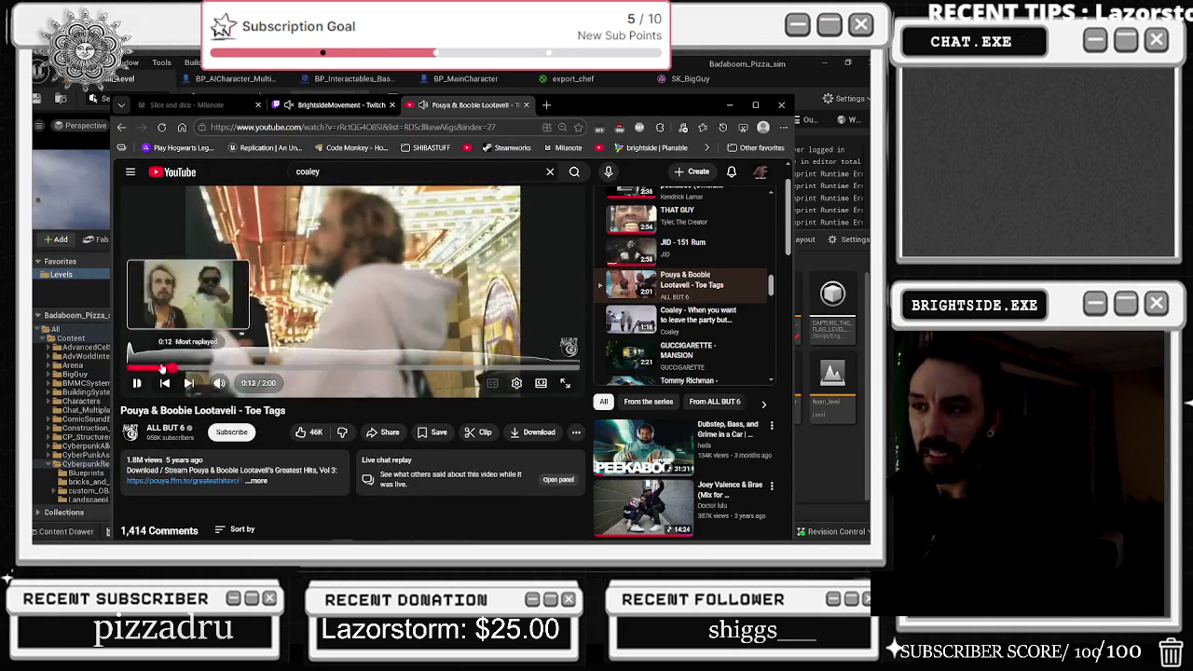
{"action": "left_click", "coordinate": [133, 368]}
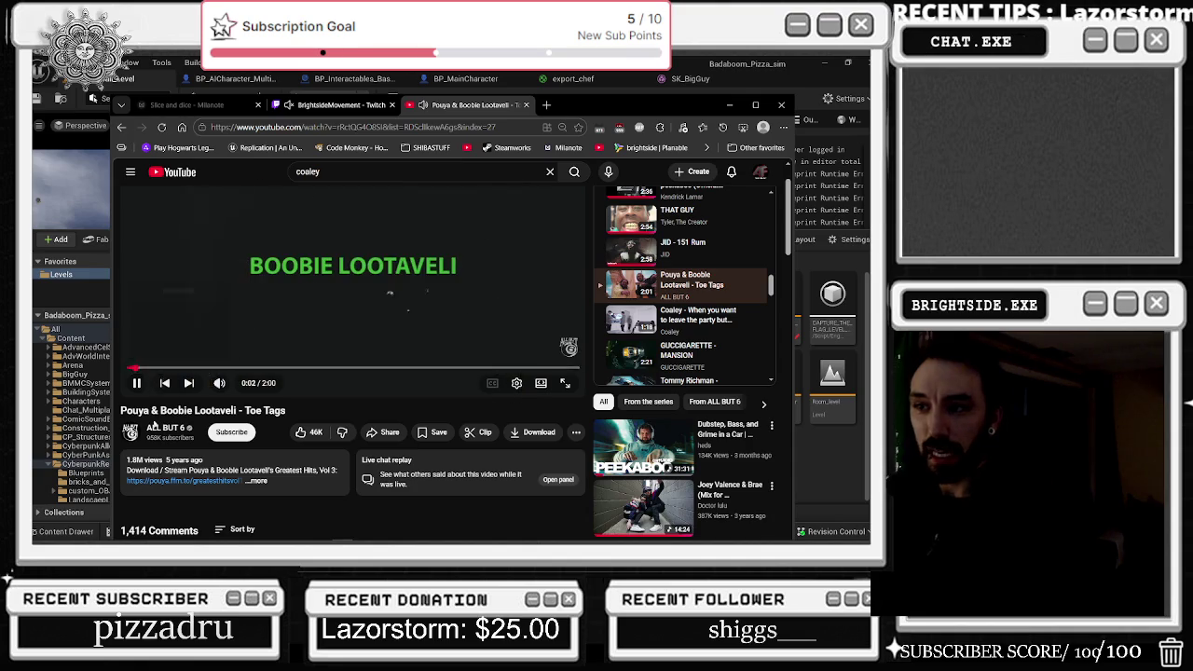
{"action": "scroll", "coordinate": [369, 320], "scroll_direction": "up", "scroll_amount": 1}
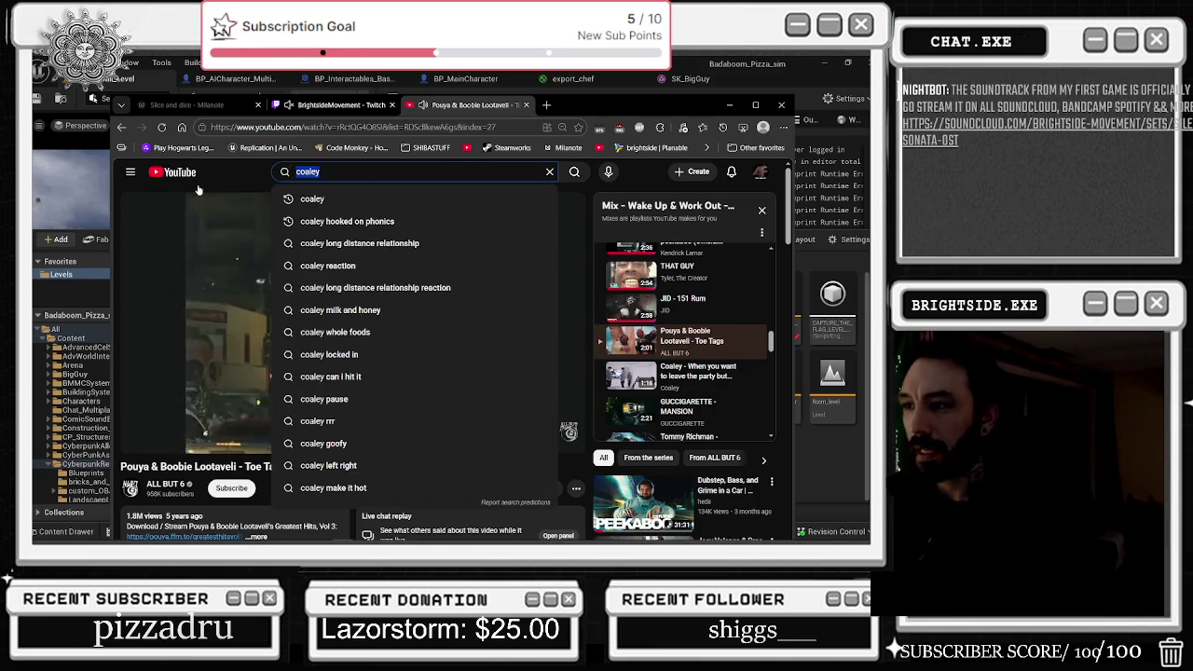
- Search YouTube for 'LEDALE' and play the TrippyThaKid LEEDLE LEEDLE LEE video
{"action": "type", "text": "LEDA"}
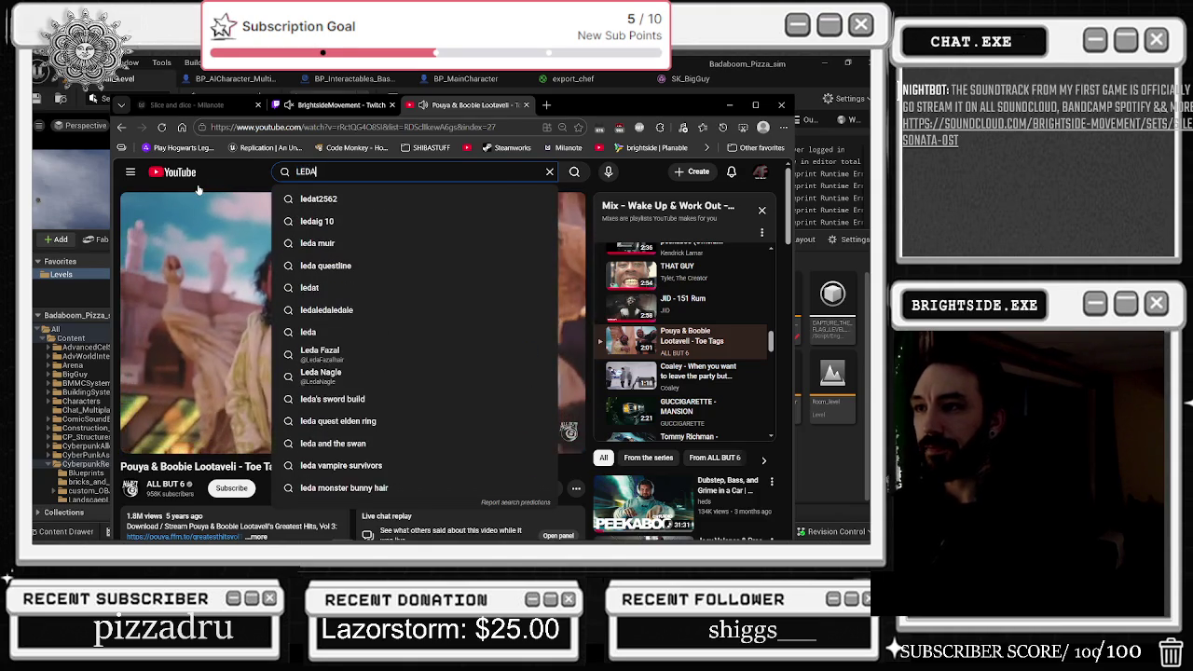
{"action": "type", "text": "LE"}
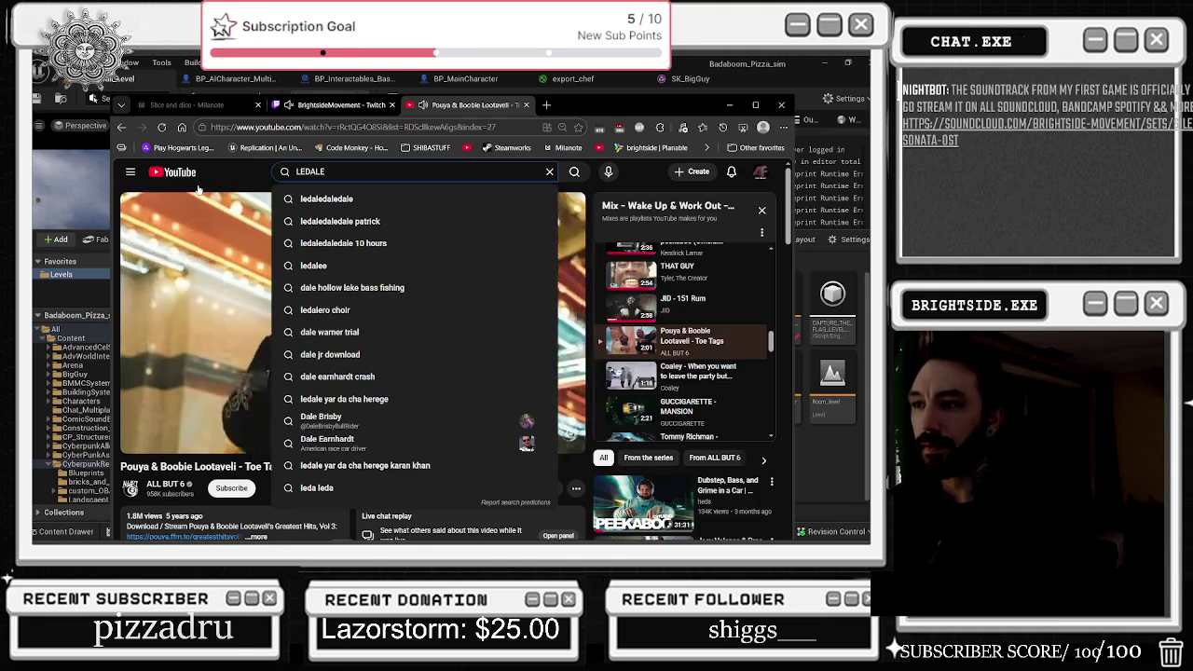
{"action": "key", "text": "Down"}
{"action": "key", "text": "Return"}
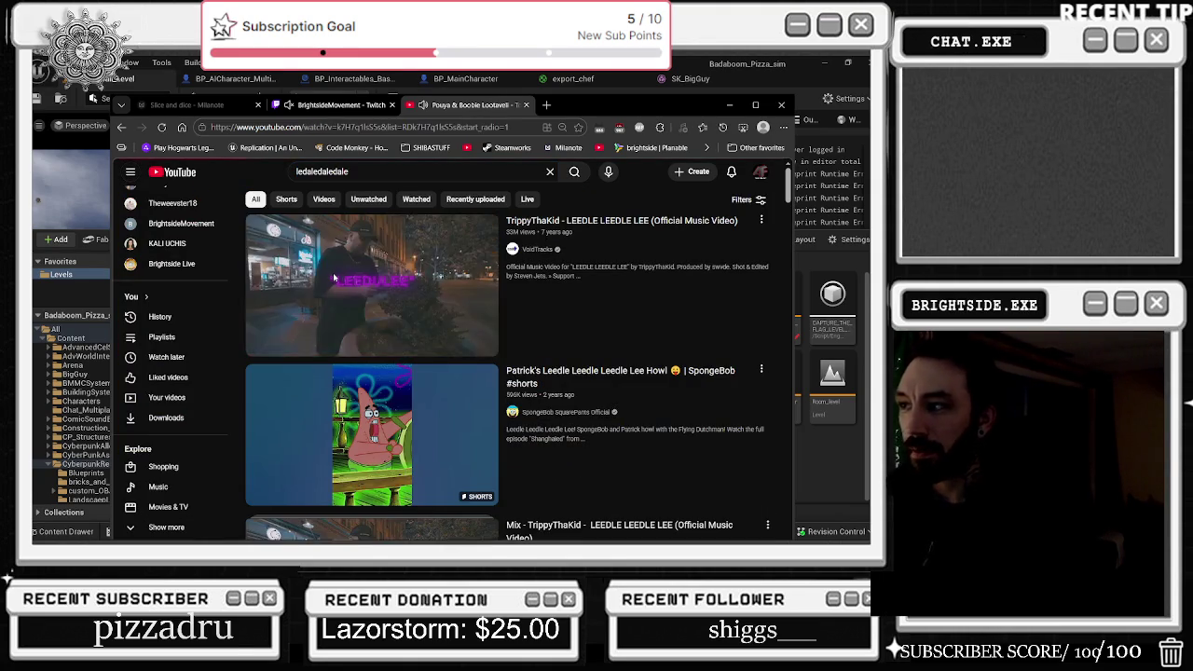
{"action": "left_click", "coordinate": [334, 278]}
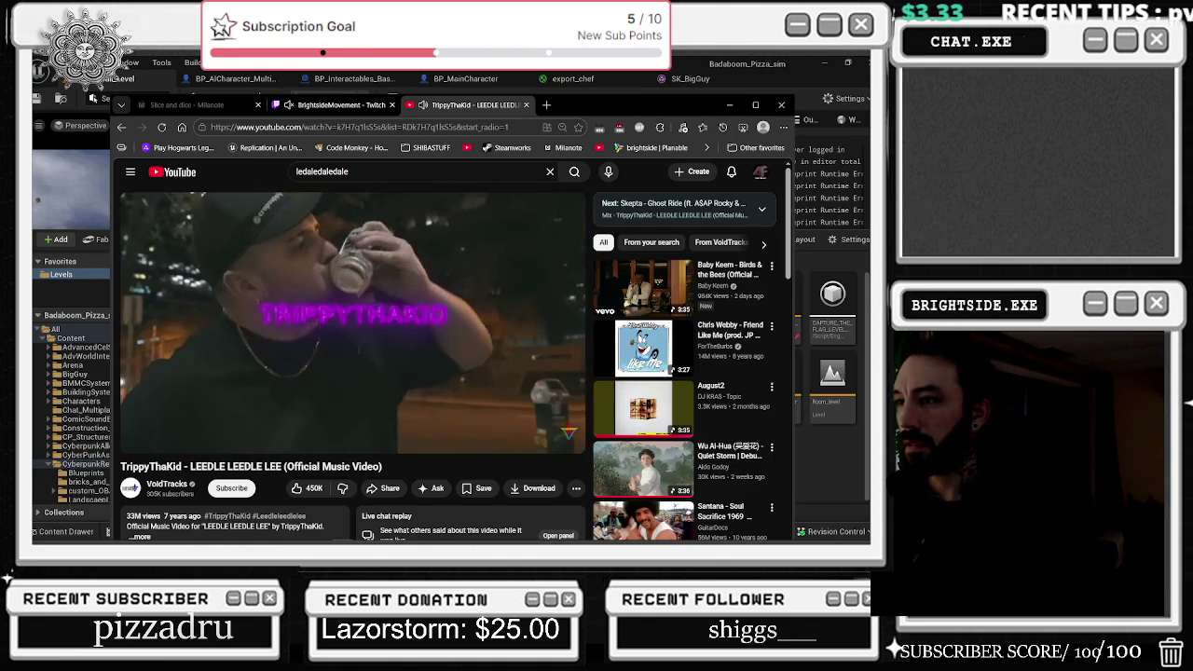
- Return to the Unreal Editor with the CyberpunkRestaurant Levels folder listed
{"action": "mouse_move", "coordinate": [650, 332]}
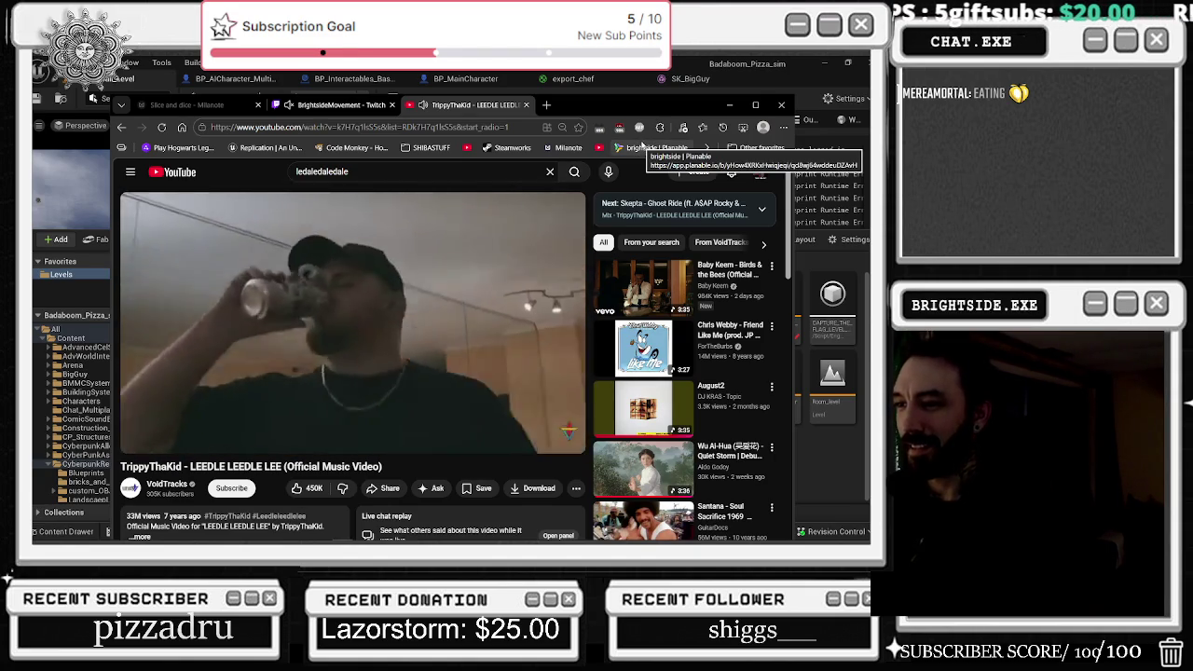
{"action": "mouse_move", "coordinate": [500, 374]}
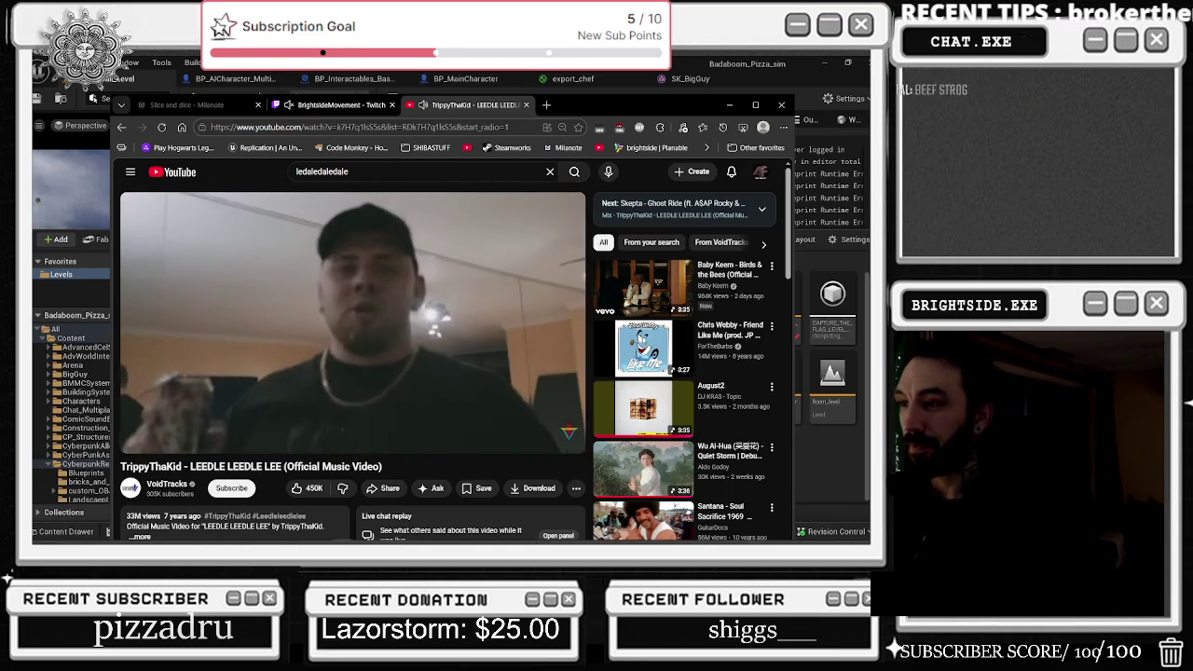
{"action": "key", "text": "alt+Tab"}
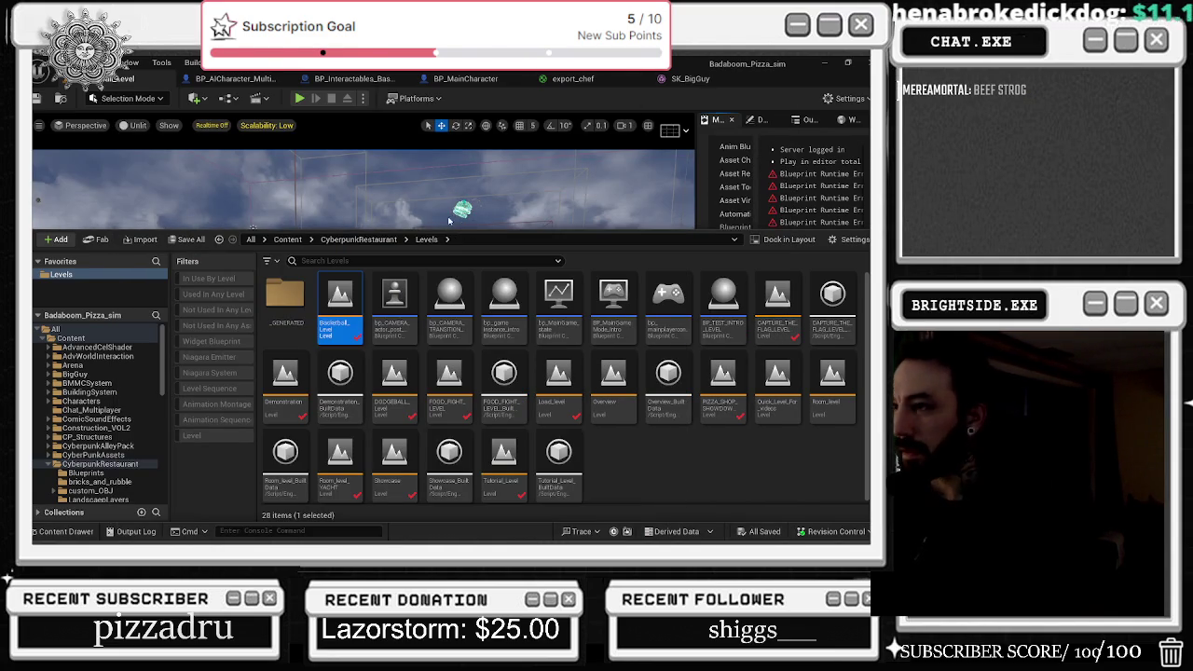
- Open the Basketball_Level Level Blueprint from the Blueprints menu, then switch back to YouTube
{"action": "left_click", "coordinate": [253, 227]}
{"action": "left_click", "coordinate": [228, 98]}
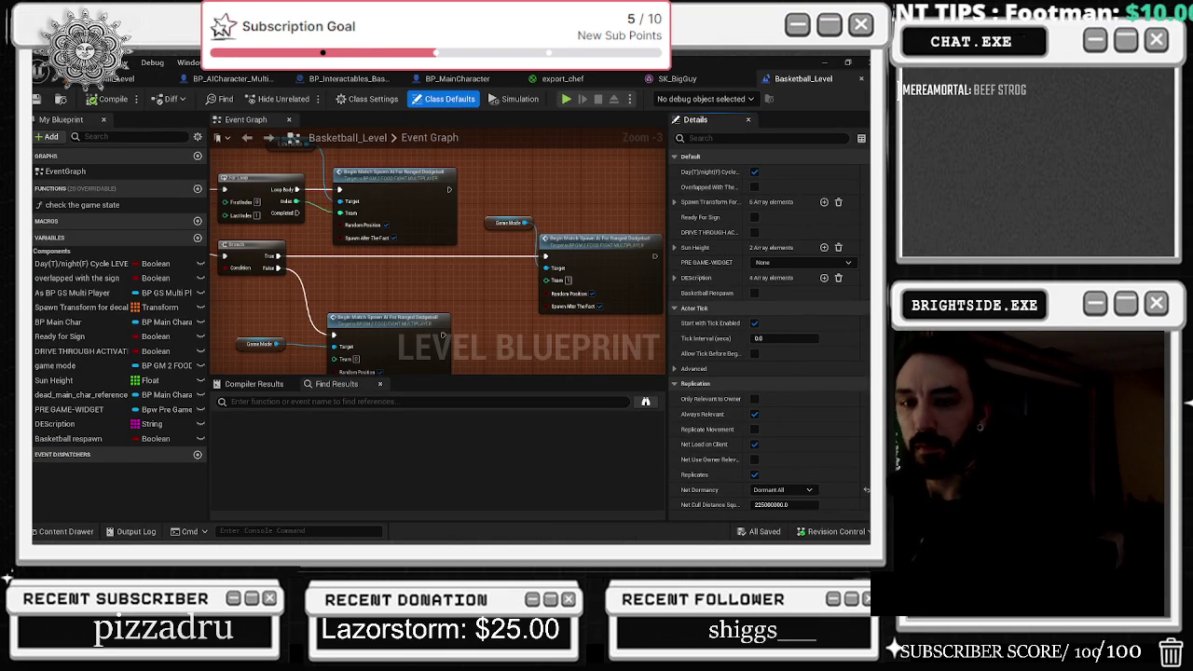
{"action": "key", "text": "alt+Tab"}
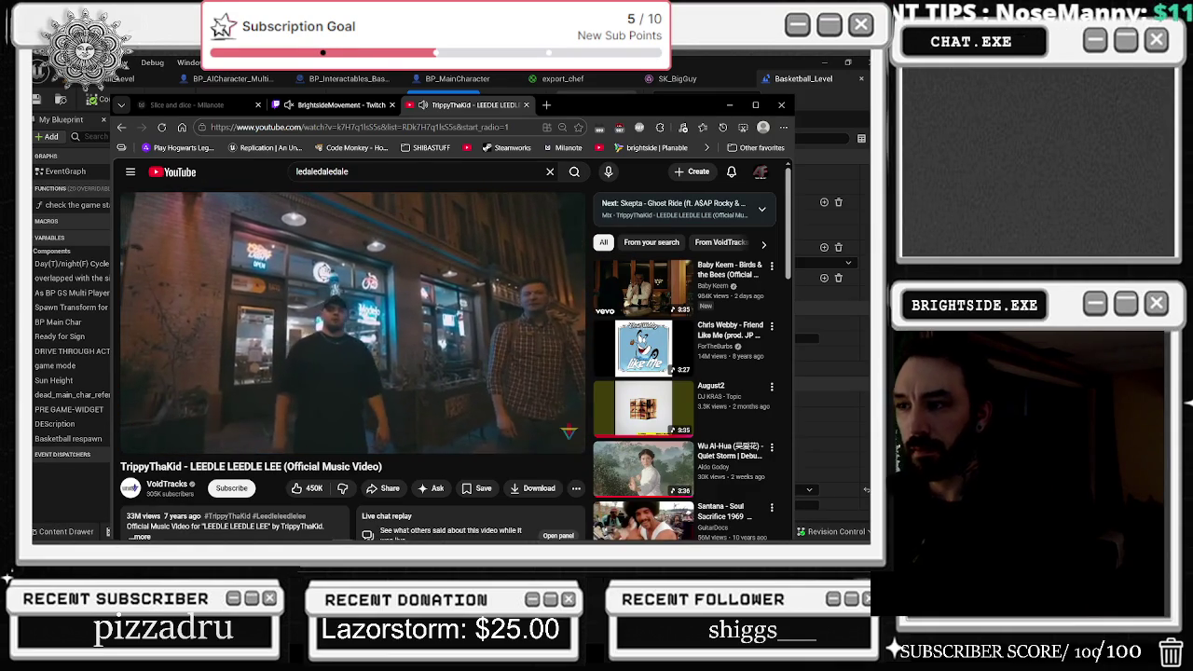
- Pause the LEEDLE LEEDLE LEE video and return to the Basketball_Level Event Graph
{"action": "mouse_move", "coordinate": [553, 531]}
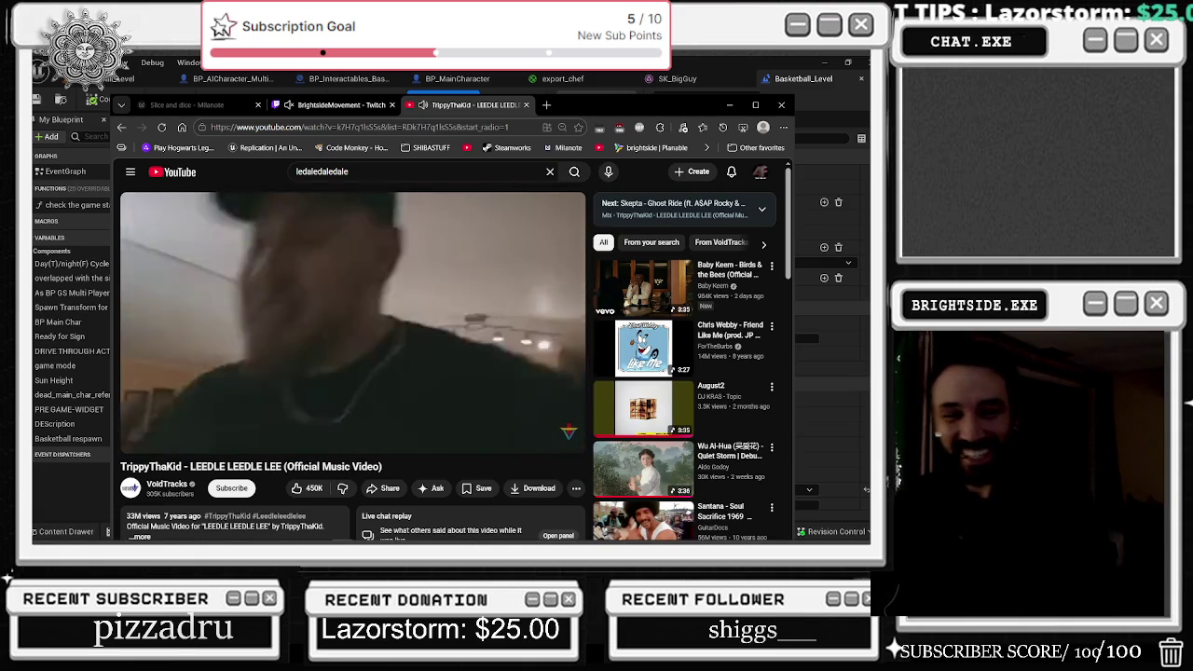
{"action": "mouse_move", "coordinate": [420, 434]}
{"action": "left_click", "coordinate": [410, 351]}
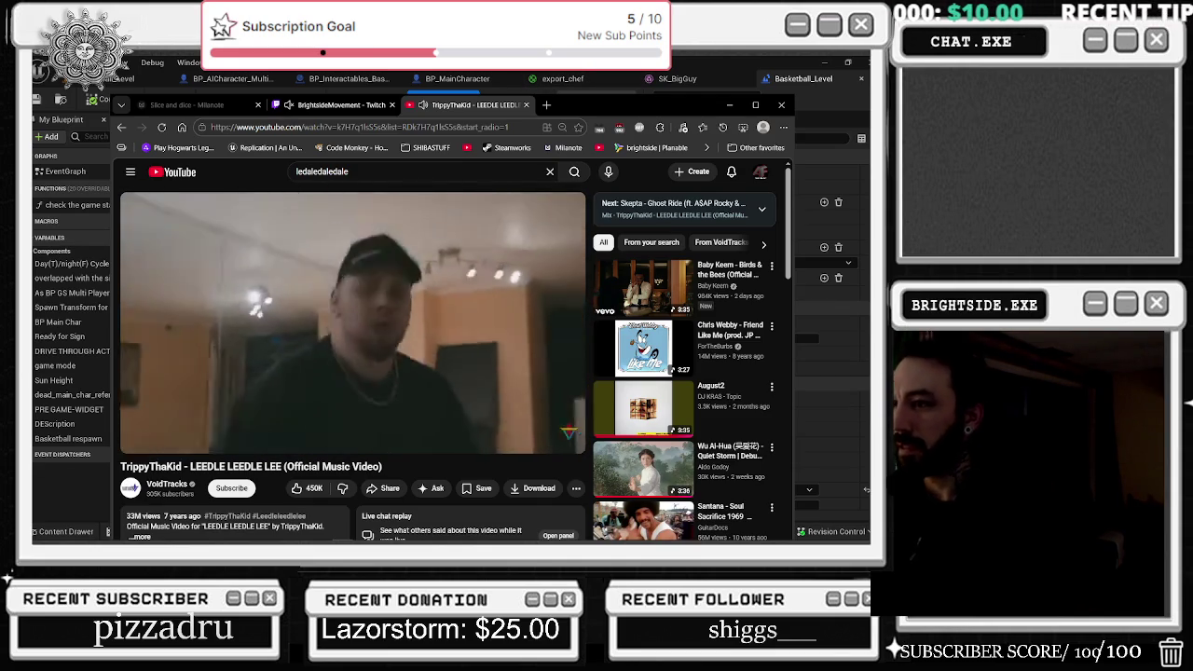
{"action": "key", "text": "alt+Tab"}
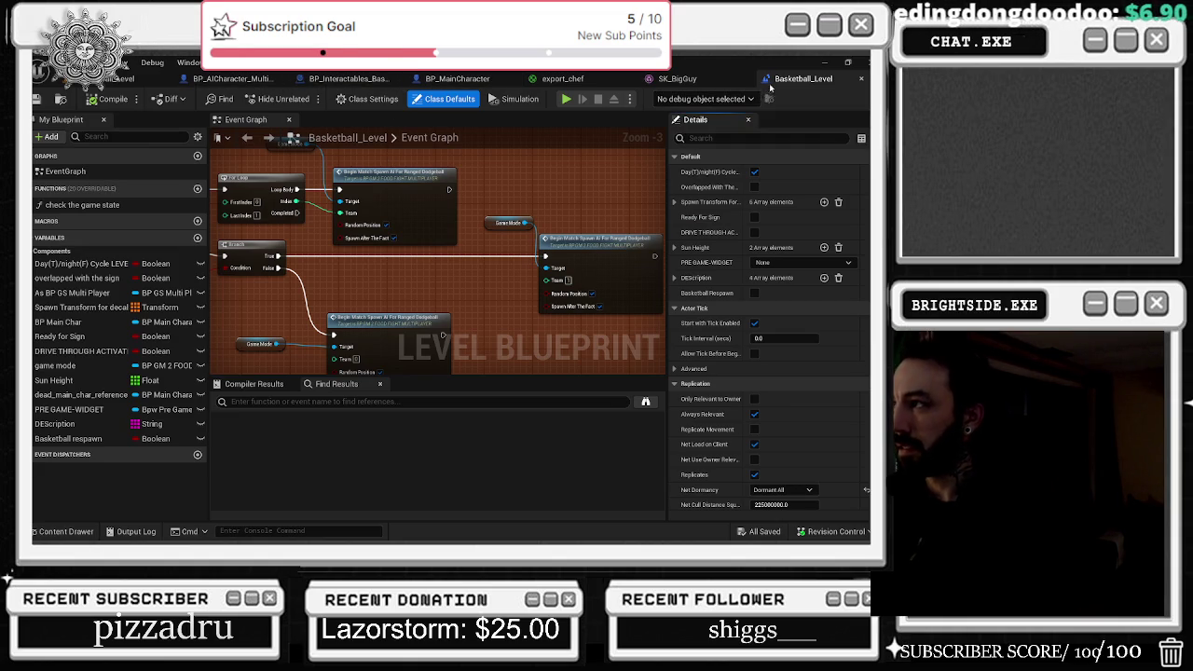
- Move the Basketball_Level tab leftmost, close SK_BigGuy, and pan to the Switch on Int nodes
{"action": "left_click_drag", "start_coordinate": [777, 80], "coordinate": [224, 78]}
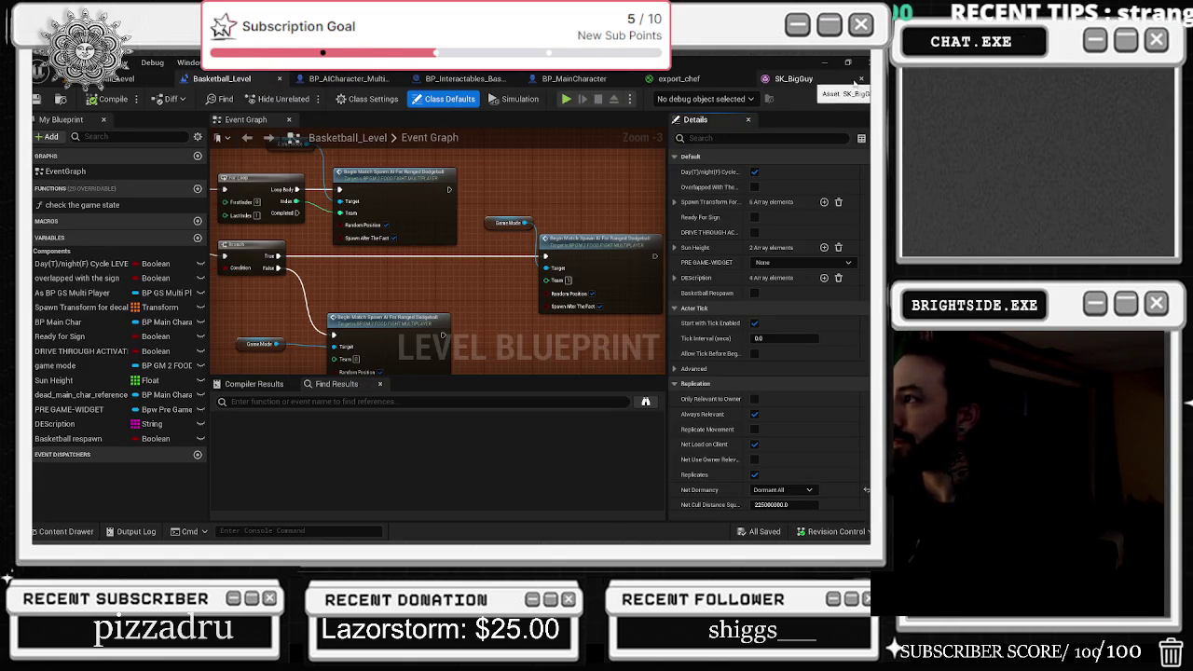
{"action": "left_click", "coordinate": [863, 79]}
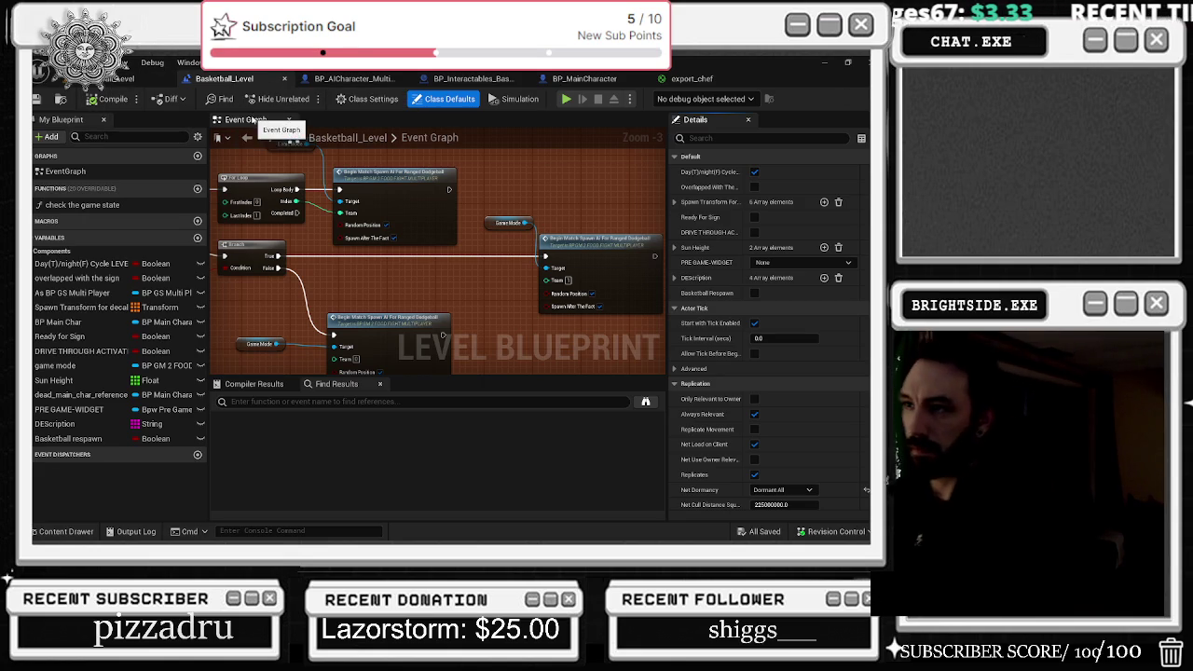
{"action": "mouse_move", "coordinate": [388, 160]}
{"action": "left_mouse_down"}
{"action": "mouse_move", "coordinate": [467, 164]}
{"action": "mouse_move", "coordinate": [528, 218]}
{"action": "left_mouse_up"}
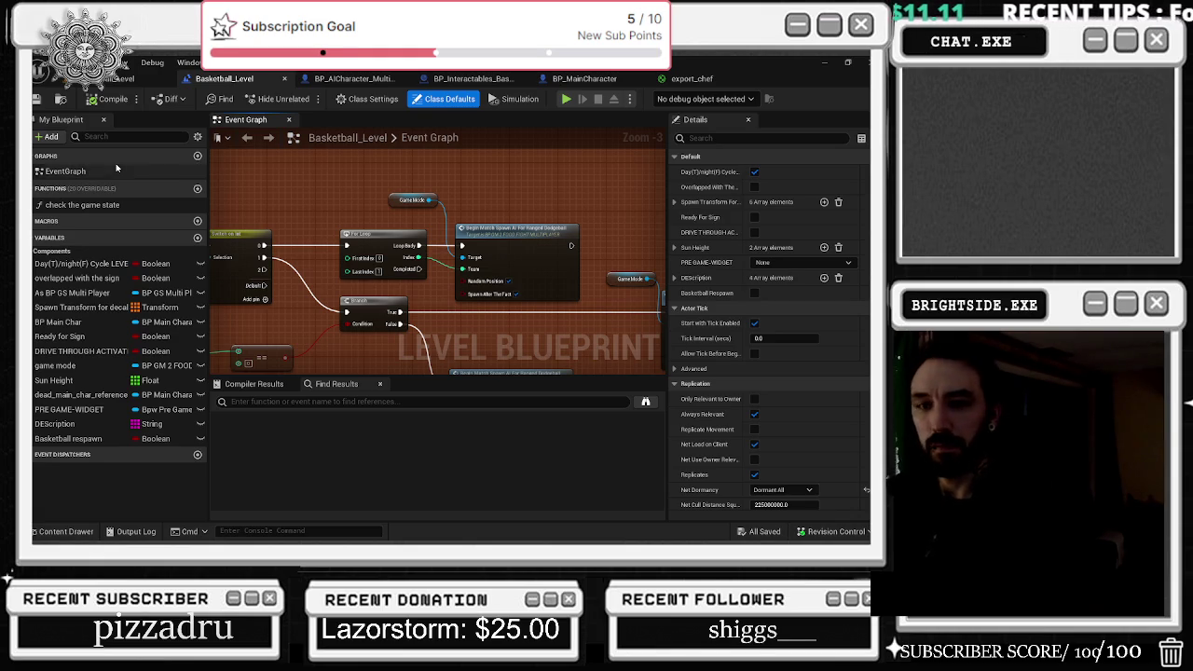
{"action": "left_click_drag", "start_coordinate": [317, 205], "coordinate": [611, 197]}
- Wire the LENGTH output into the Append node and place the conversion node beside Append
{"action": "mouse_move", "coordinate": [283, 229]}
{"action": "left_mouse_down"}
{"action": "mouse_move", "coordinate": [430, 242]}
{"action": "mouse_move", "coordinate": [395, 269]}
{"action": "left_mouse_up"}
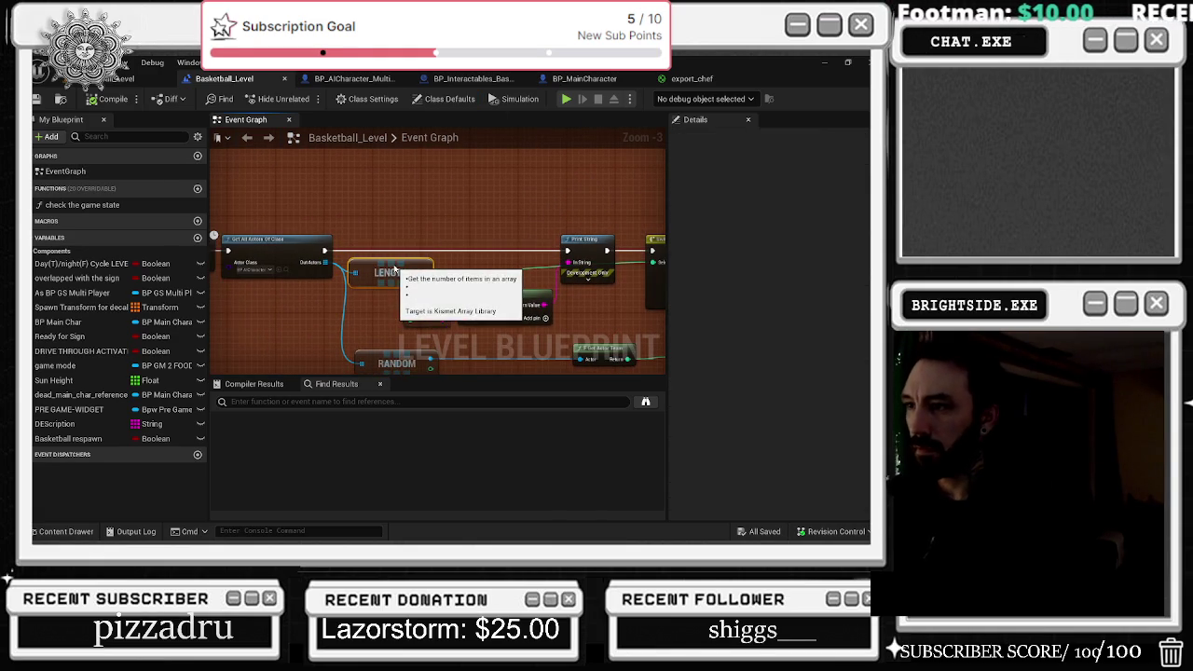
{"action": "mouse_move", "coordinate": [482, 260]}
{"action": "left_mouse_down"}
{"action": "mouse_move", "coordinate": [522, 275]}
{"action": "mouse_move", "coordinate": [585, 263]}
{"action": "left_mouse_up"}
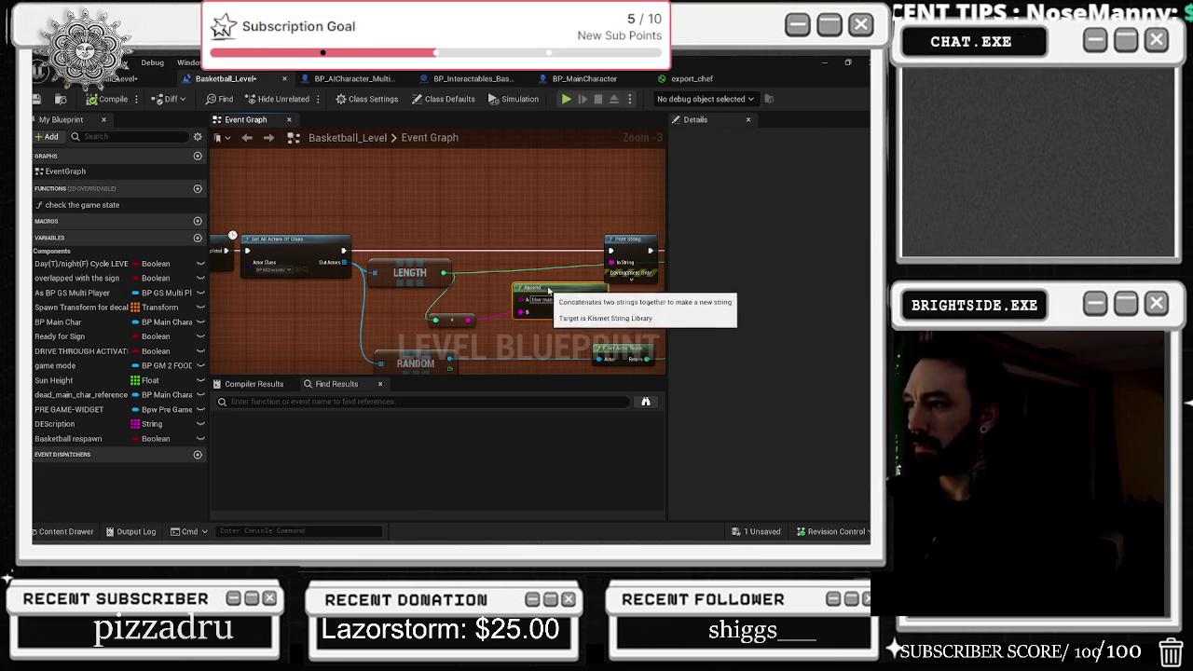
{"action": "left_click_drag", "start_coordinate": [457, 318], "coordinate": [484, 312]}
- Look over the Delay, Sequence and Get All Actors nodes, then pause the YouTube music video
{"action": "left_click_drag", "start_coordinate": [501, 224], "coordinate": [530, 230]}
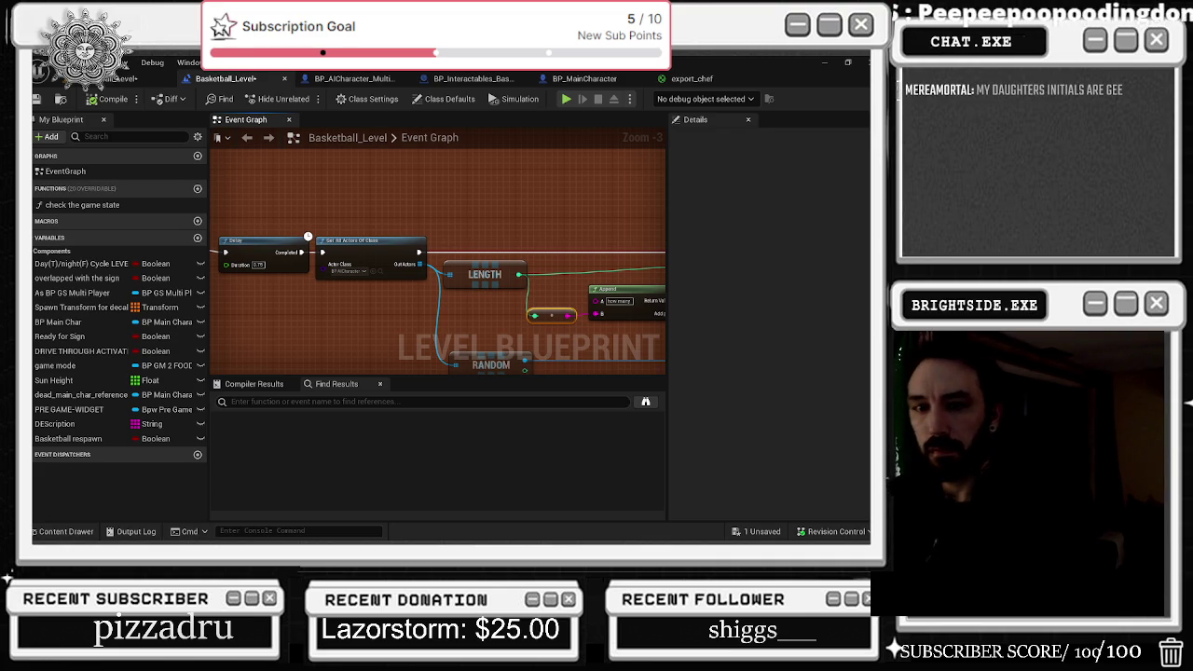
{"action": "left_click_drag", "start_coordinate": [346, 351], "coordinate": [512, 362]}
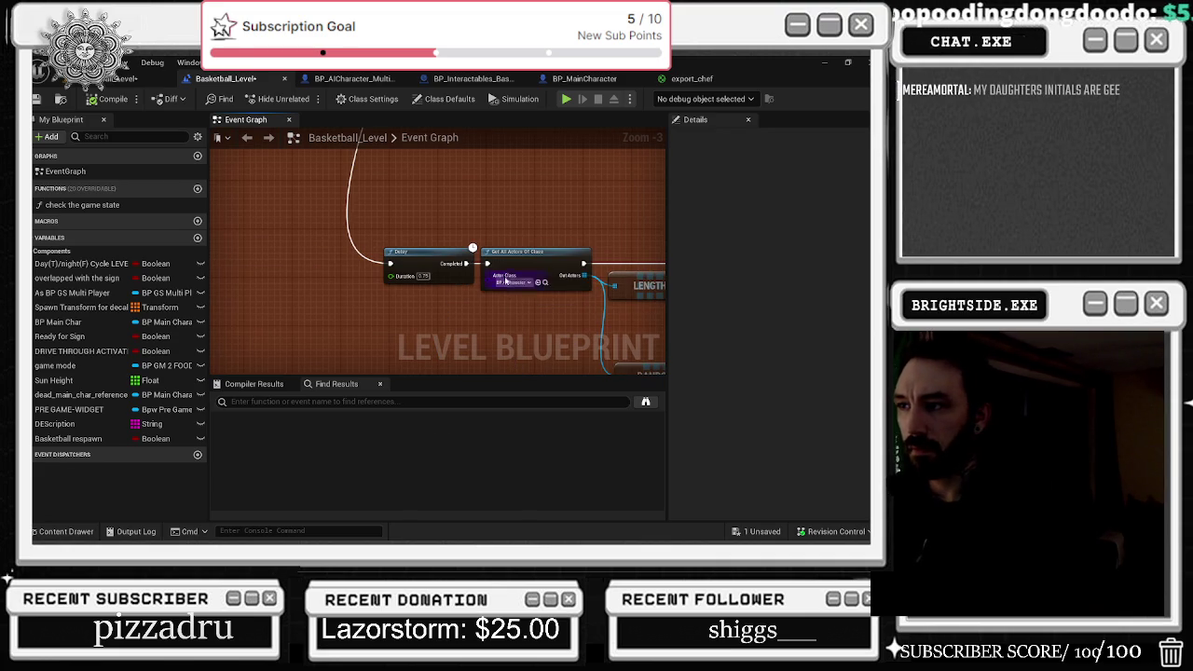
{"action": "scroll", "coordinate": [470, 222], "scroll_direction": "down", "scroll_amount": 3}
{"action": "scroll", "coordinate": [465, 298], "scroll_direction": "up", "scroll_amount": 3}
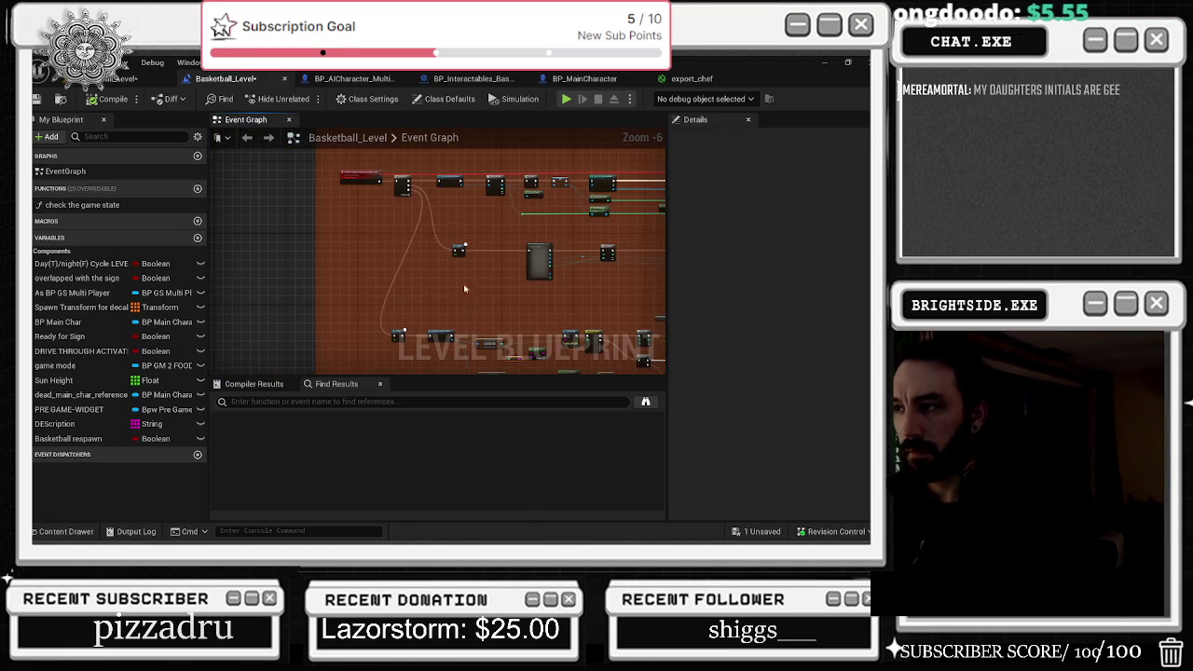
{"action": "left_click_drag", "start_coordinate": [372, 167], "coordinate": [459, 278]}
{"action": "mouse_move", "coordinate": [259, 168]}
{"action": "left_mouse_down"}
{"action": "mouse_move", "coordinate": [429, 238]}
{"action": "mouse_move", "coordinate": [397, 254]}
{"action": "left_mouse_up"}
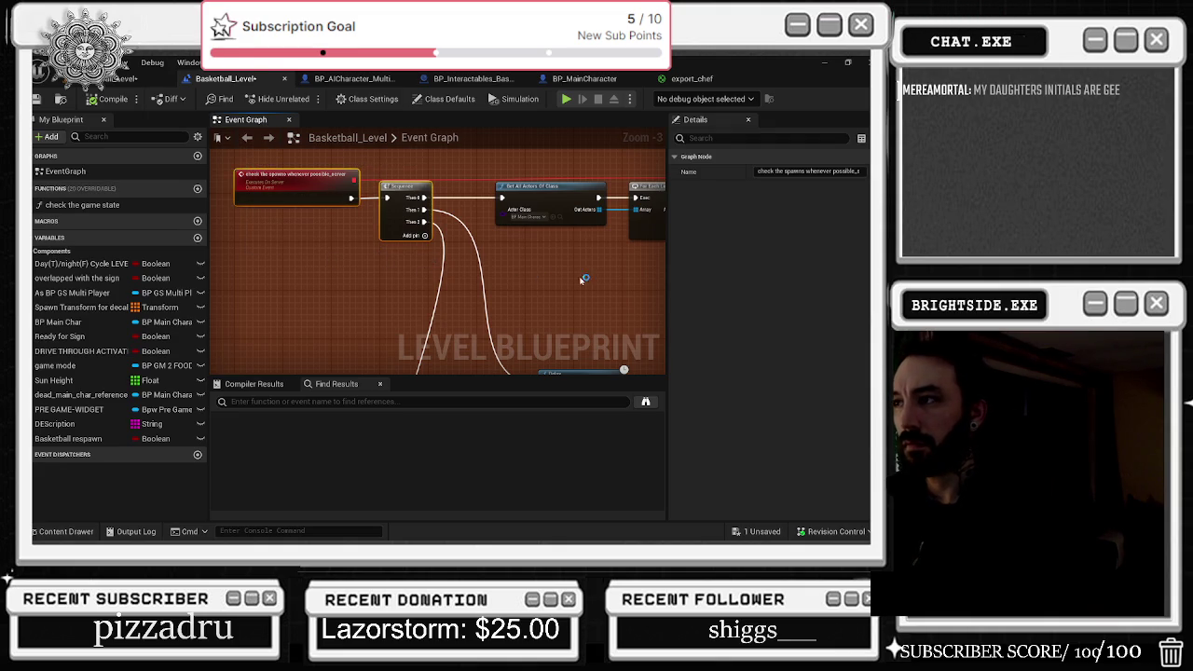
{"action": "left_click_drag", "start_coordinate": [604, 272], "coordinate": [475, 240]}
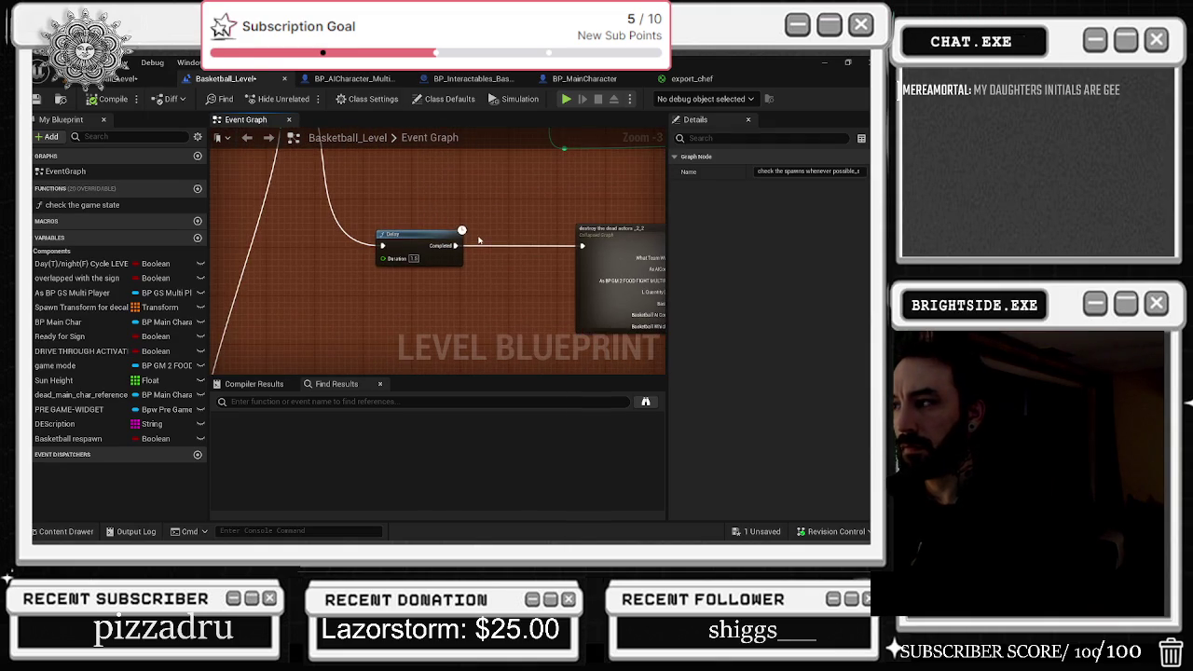
{"action": "key", "text": "alt+Tab"}
{"action": "left_click", "coordinate": [365, 320]}
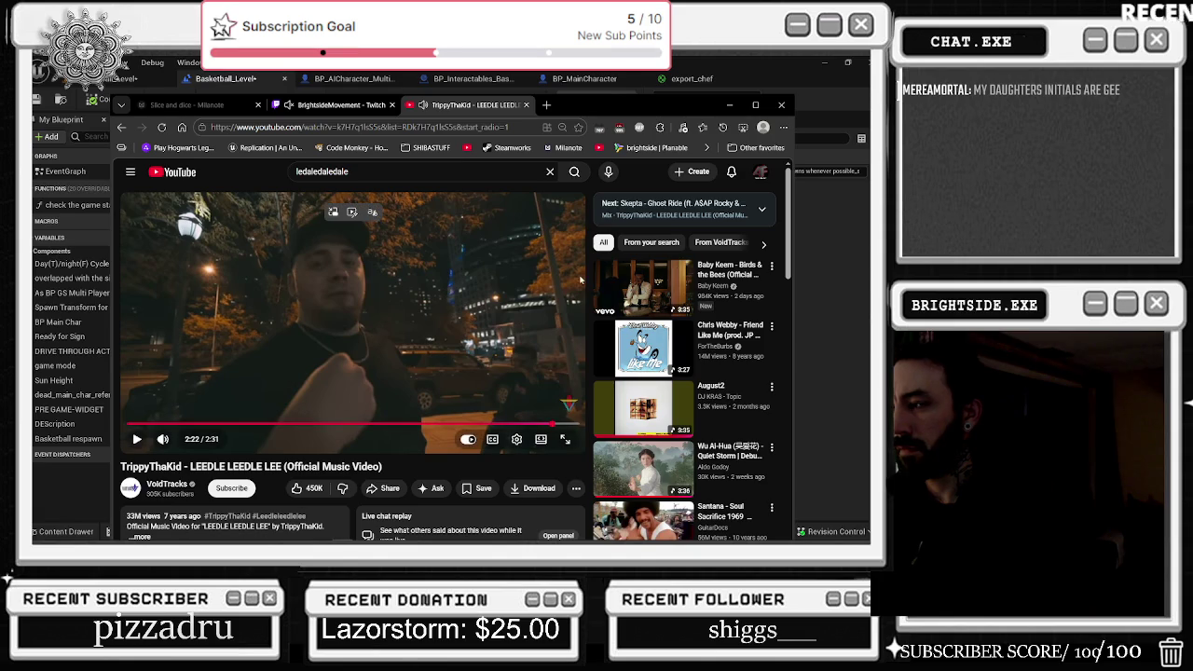
- Play the August2 suggestion and minimise the browser to return to Unreal
{"action": "left_click", "coordinate": [650, 407]}
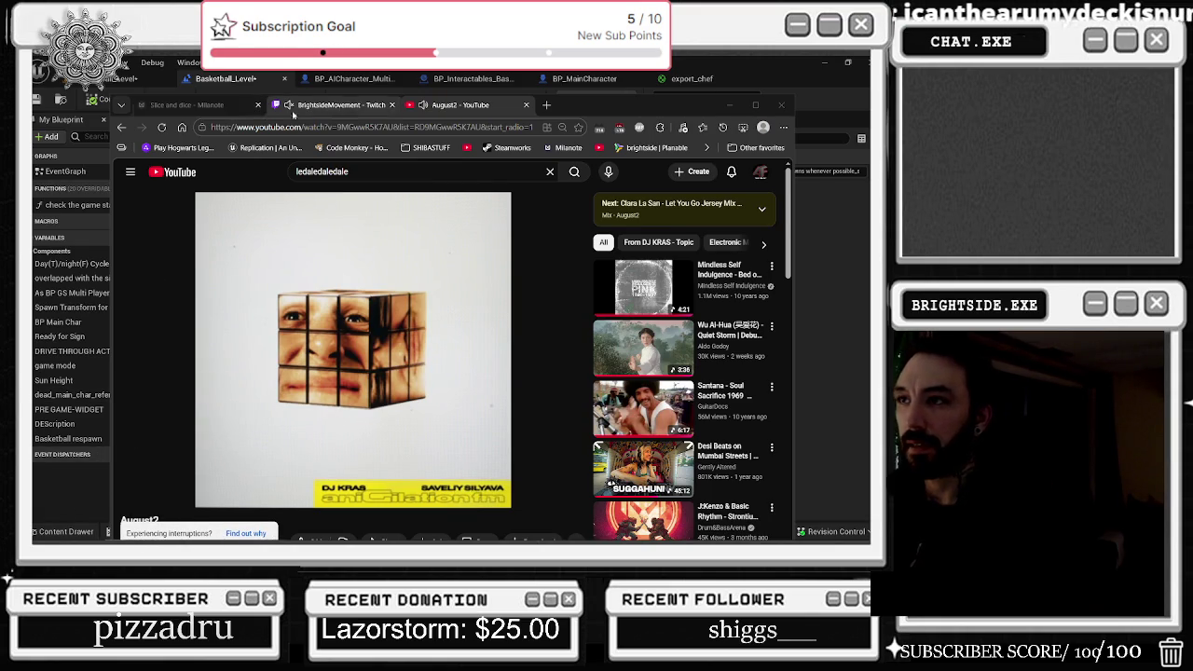
{"action": "left_click", "coordinate": [729, 104]}
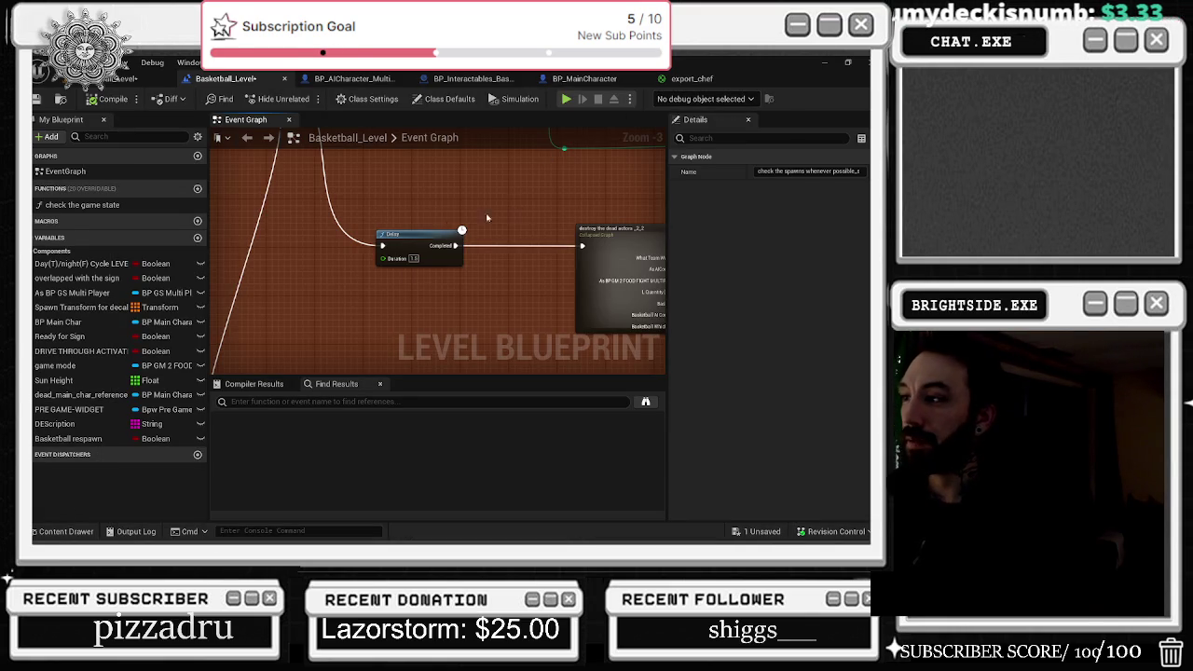
- Wire the Sequence node's Then 1 output into the Delay node's exec input
{"action": "scroll", "coordinate": [520, 210], "scroll_direction": "down", "scroll_amount": 2}
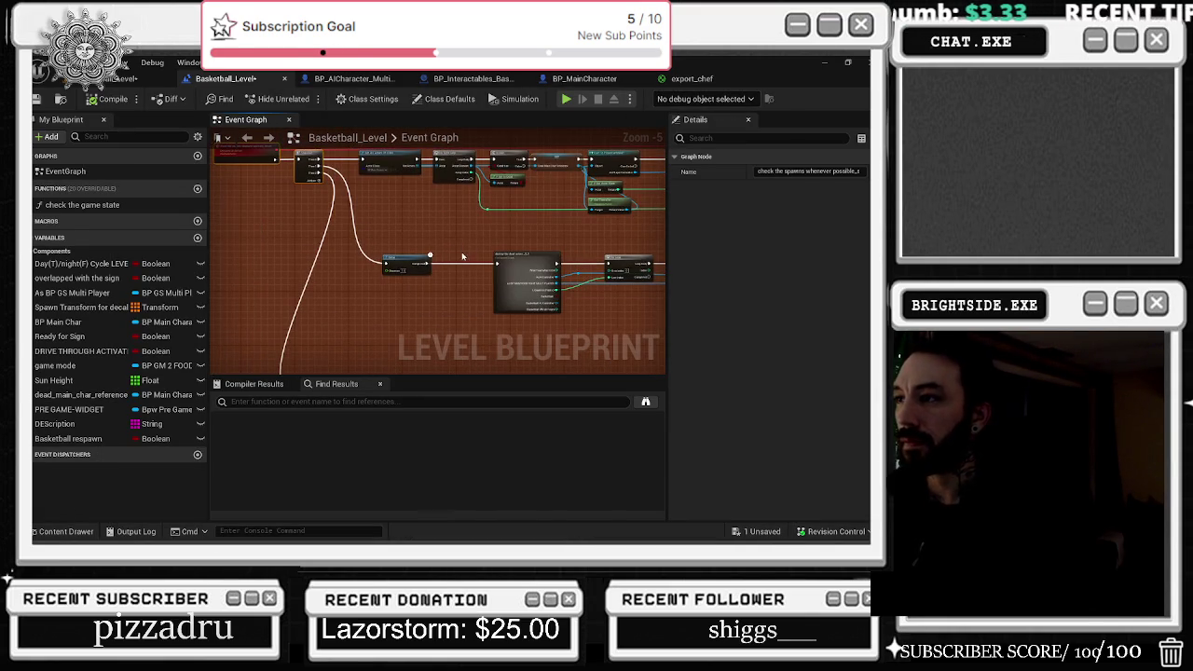
{"action": "scroll", "coordinate": [462, 256], "scroll_direction": "up", "scroll_amount": 4}
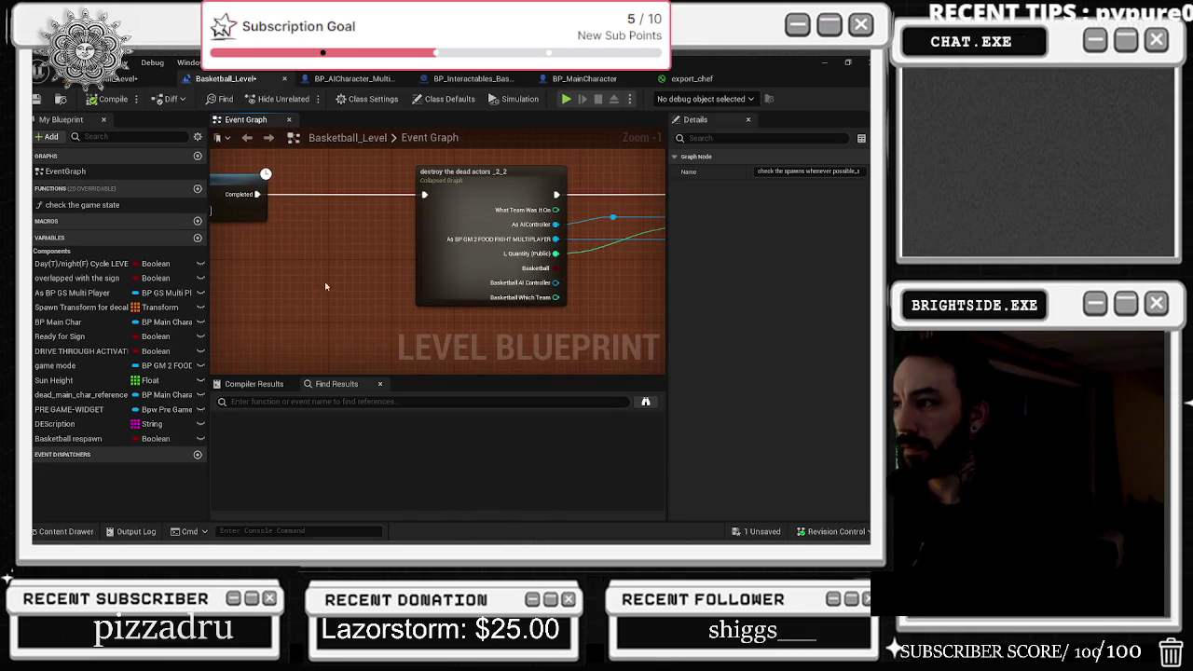
{"action": "scroll", "coordinate": [386, 275], "scroll_direction": "down", "scroll_amount": 4}
{"action": "scroll", "coordinate": [401, 266], "scroll_direction": "up", "scroll_amount": 2}
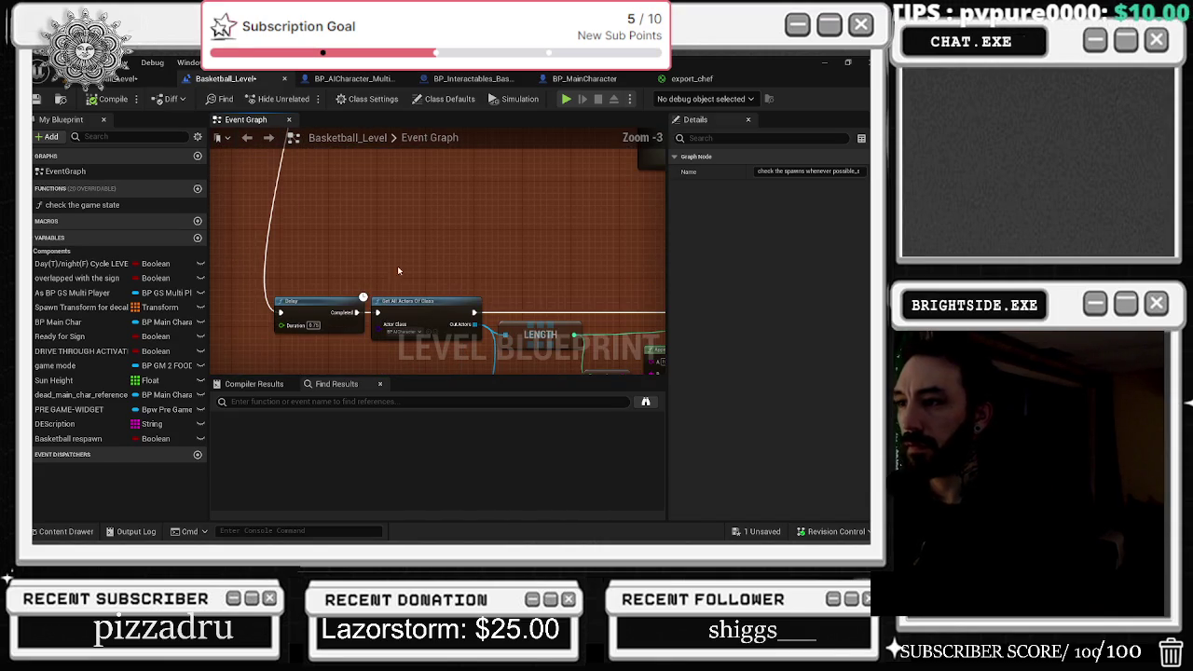
{"action": "left_click_drag", "start_coordinate": [418, 242], "coordinate": [410, 56]}
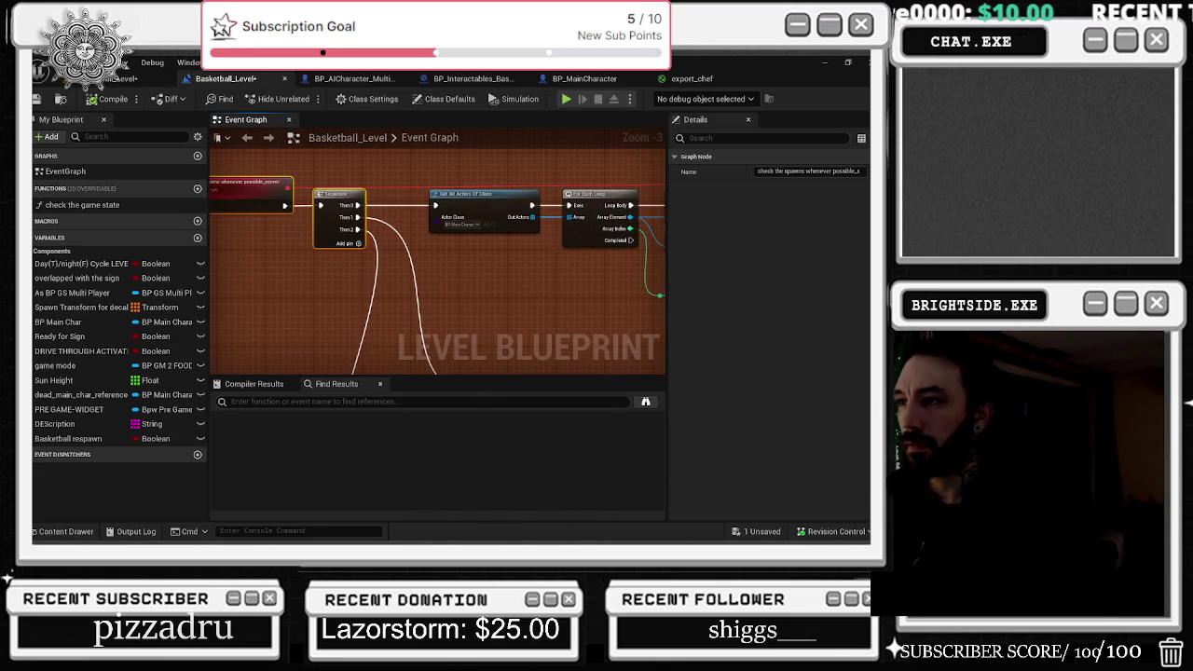
{"action": "mouse_move", "coordinate": [403, 233]}
{"action": "left_mouse_down"}
{"action": "mouse_move", "coordinate": [367, 232]}
{"action": "mouse_move", "coordinate": [376, 213]}
{"action": "left_mouse_up"}
{"action": "left_click", "coordinate": [369, 227]}
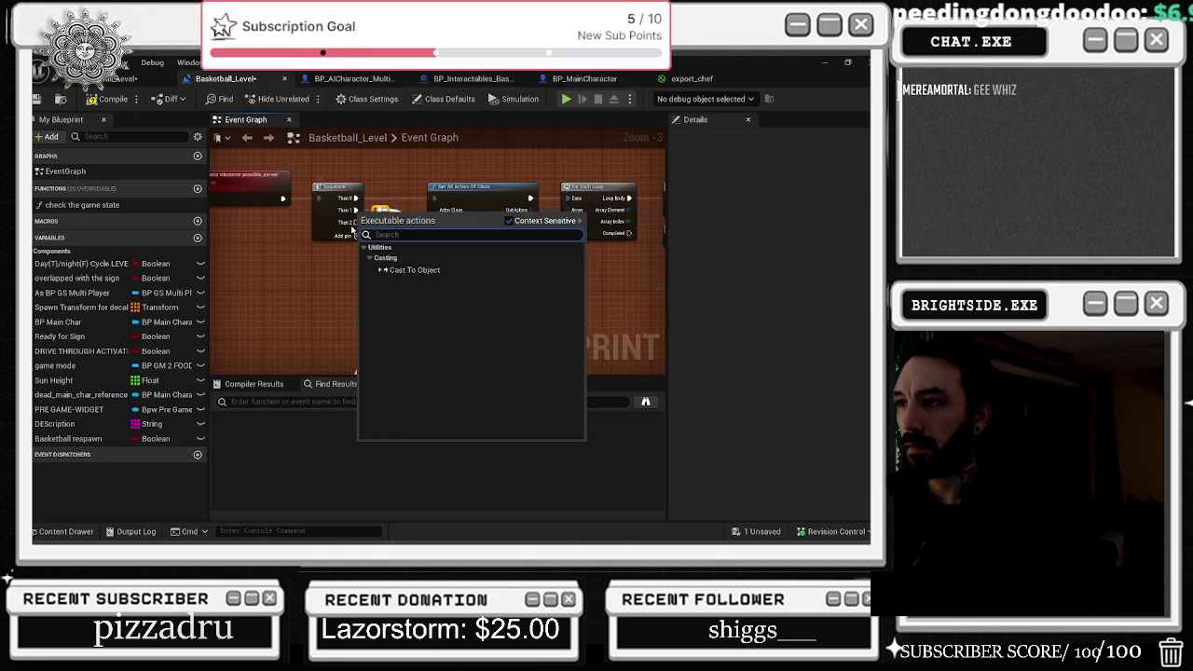
{"action": "left_click", "coordinate": [354, 233]}
{"action": "scroll", "coordinate": [385, 221], "scroll_direction": "up", "scroll_amount": 2}
{"action": "scroll", "coordinate": [385, 221], "scroll_direction": "down", "scroll_amount": 2}
{"action": "mouse_move", "coordinate": [368, 215]}
{"action": "left_mouse_down"}
{"action": "mouse_move", "coordinate": [380, 235]}
{"action": "mouse_move", "coordinate": [361, 250]}
{"action": "left_mouse_up"}
{"action": "left_click_drag", "start_coordinate": [376, 190], "coordinate": [391, 211]}
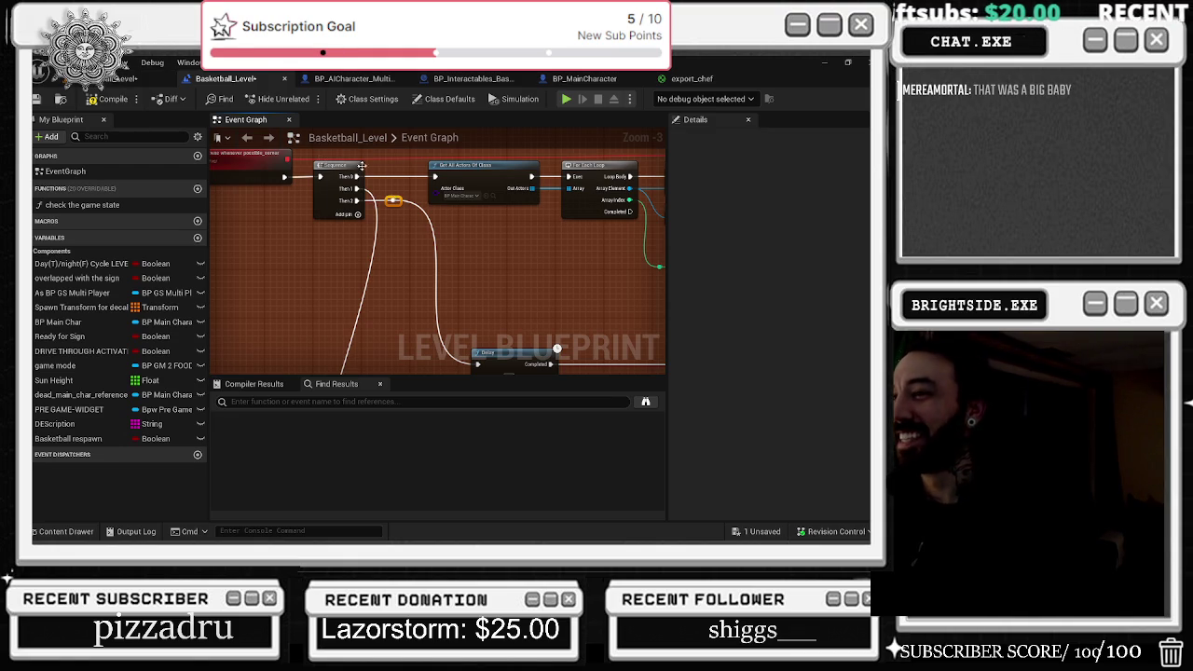
- Survey the respawn nodes from the Sequence and 1.5 Delay to the Branch, SET and Cast nodes
{"action": "mouse_move", "coordinate": [234, 233]}
{"action": "left_mouse_down"}
{"action": "mouse_move", "coordinate": [377, 291]}
{"action": "mouse_move", "coordinate": [388, 312]}
{"action": "left_mouse_up"}
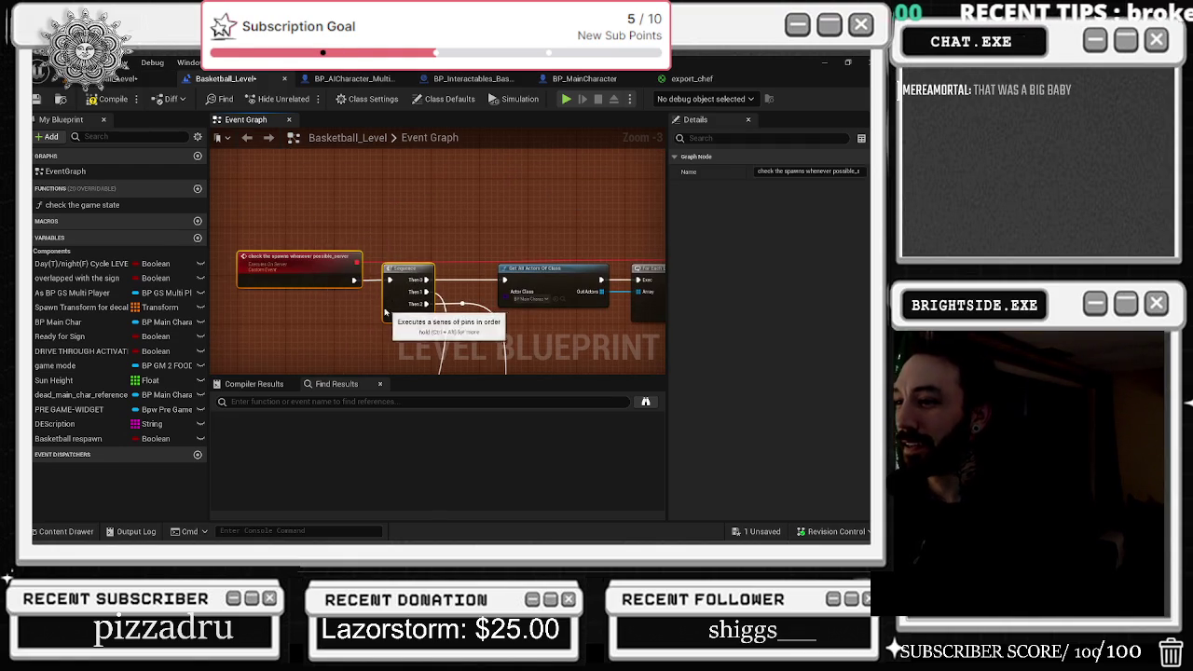
{"action": "mouse_move", "coordinate": [486, 215]}
{"action": "left_mouse_down"}
{"action": "mouse_move", "coordinate": [500, 234]}
{"action": "mouse_move", "coordinate": [452, 154]}
{"action": "left_mouse_up"}
{"action": "scroll", "coordinate": [452, 154], "scroll_direction": "down", "scroll_amount": 2}
{"action": "mouse_move", "coordinate": [211, 196]}
{"action": "left_mouse_down"}
{"action": "mouse_move", "coordinate": [364, 270]}
{"action": "mouse_move", "coordinate": [537, 324]}
{"action": "mouse_move", "coordinate": [407, 224]}
{"action": "left_mouse_up"}
{"action": "mouse_move", "coordinate": [520, 215]}
{"action": "left_mouse_down"}
{"action": "mouse_move", "coordinate": [644, 251]}
{"action": "mouse_move", "coordinate": [653, 308]}
{"action": "mouse_move", "coordinate": [589, 322]}
{"action": "mouse_move", "coordinate": [491, 296]}
{"action": "mouse_move", "coordinate": [455, 345]}
{"action": "left_mouse_up"}
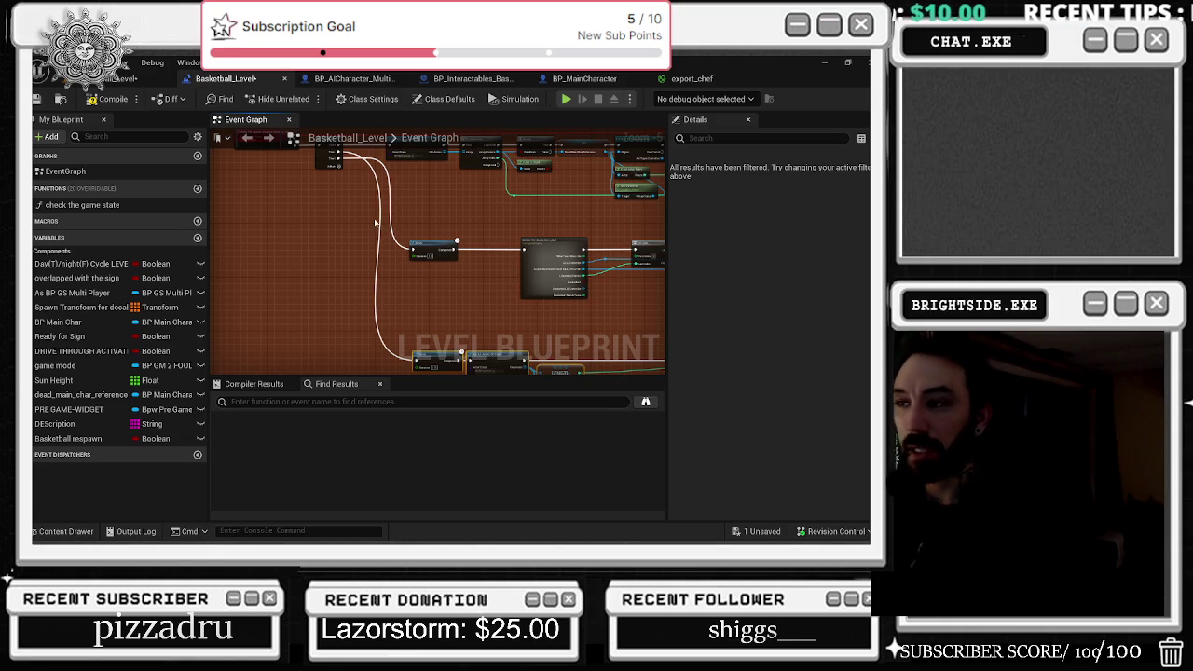
{"action": "mouse_move", "coordinate": [504, 224]}
{"action": "left_mouse_down"}
{"action": "mouse_move", "coordinate": [364, 186]}
{"action": "mouse_move", "coordinate": [292, 229]}
{"action": "left_mouse_up"}
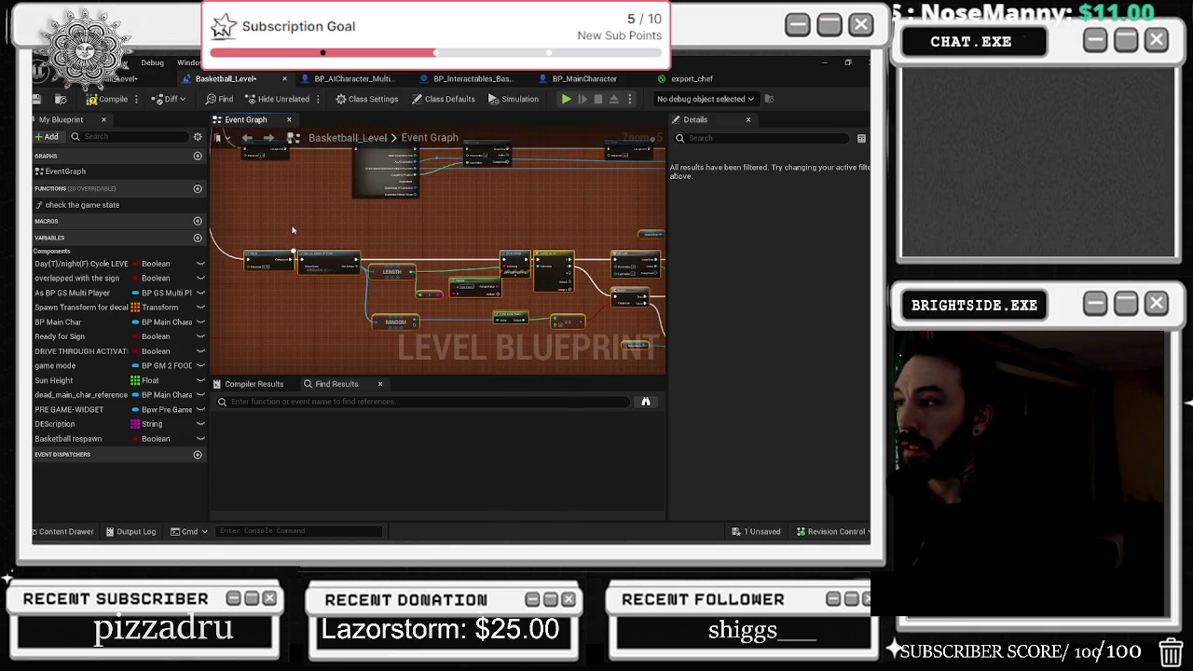
{"action": "scroll", "coordinate": [292, 239], "scroll_direction": "up", "scroll_amount": 3}
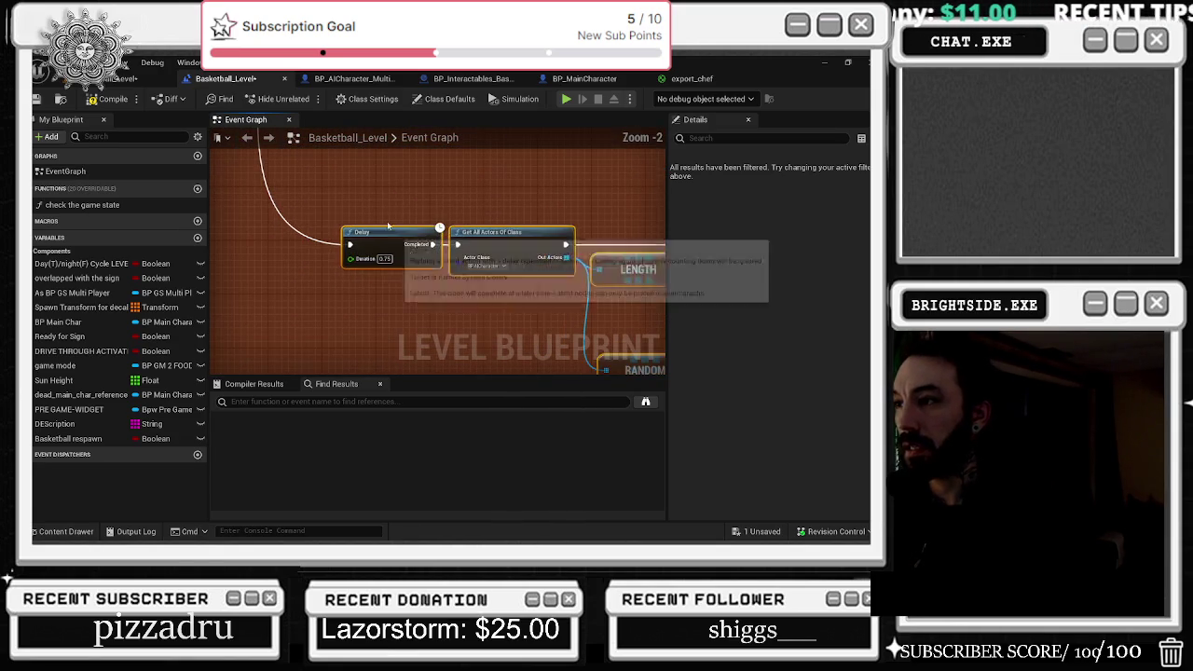
{"action": "left_click_drag", "start_coordinate": [389, 250], "coordinate": [382, 248]}
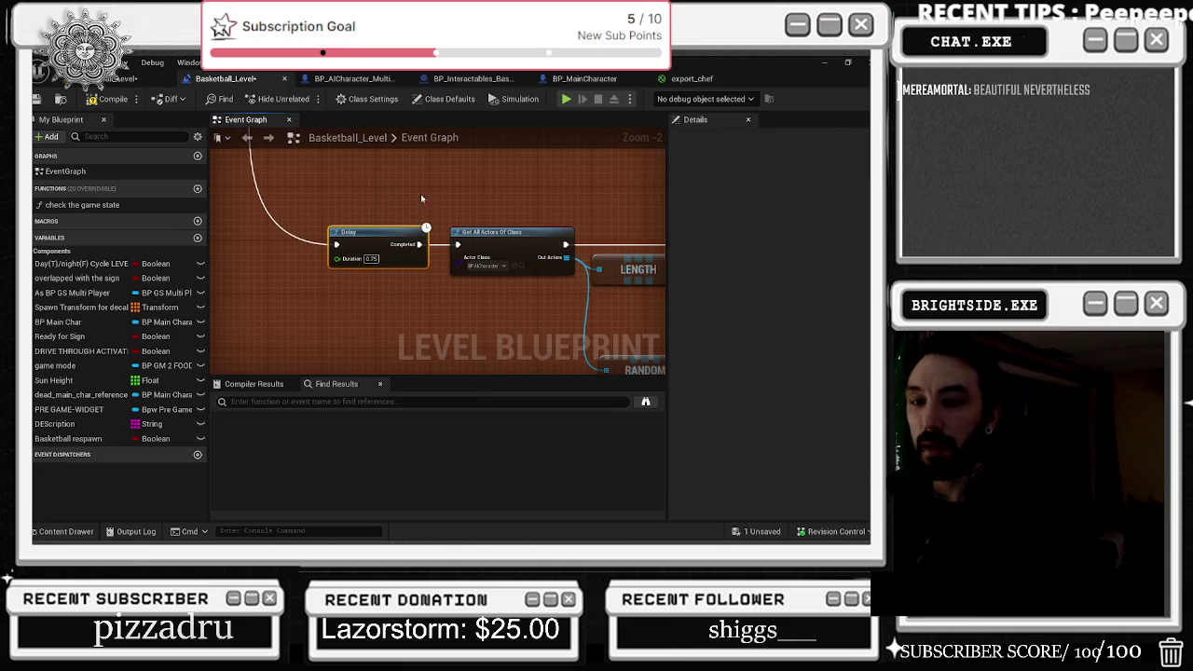
{"action": "mouse_move", "coordinate": [457, 208]}
{"action": "left_mouse_down"}
{"action": "mouse_move", "coordinate": [438, 233]}
{"action": "mouse_move", "coordinate": [484, 261]}
{"action": "mouse_move", "coordinate": [466, 289]}
{"action": "mouse_move", "coordinate": [508, 320]}
{"action": "mouse_move", "coordinate": [382, 258]}
{"action": "left_mouse_up"}
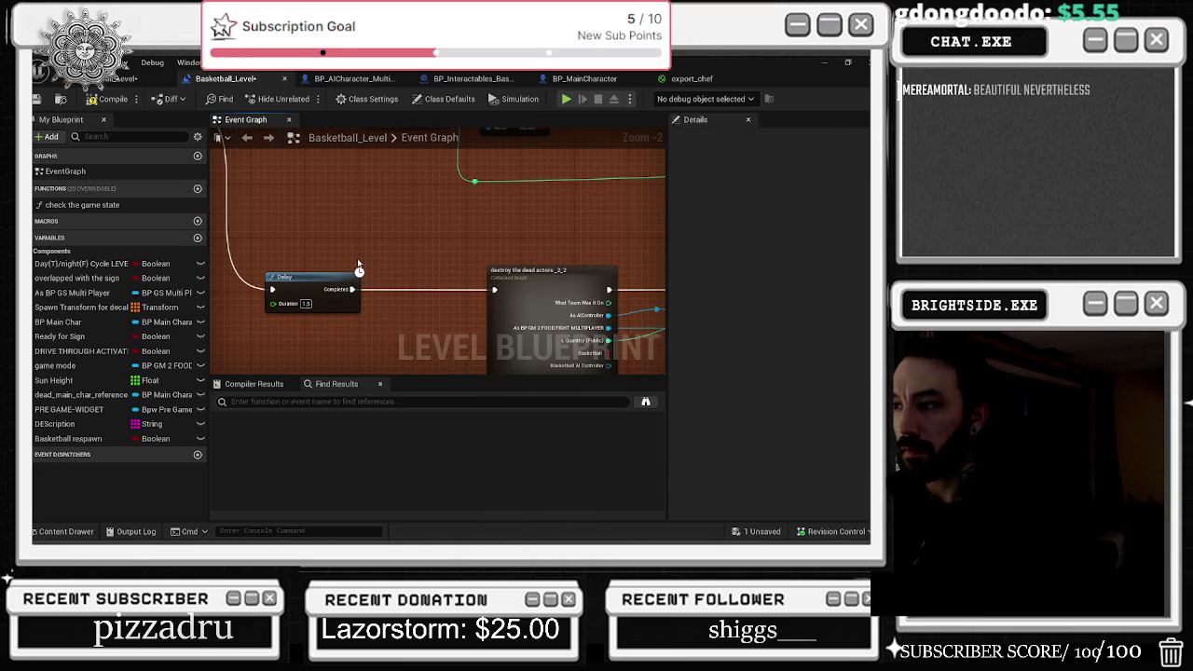
{"action": "left_click_drag", "start_coordinate": [368, 256], "coordinate": [215, 248]}
{"action": "left_click_drag", "start_coordinate": [364, 232], "coordinate": [507, 241]}
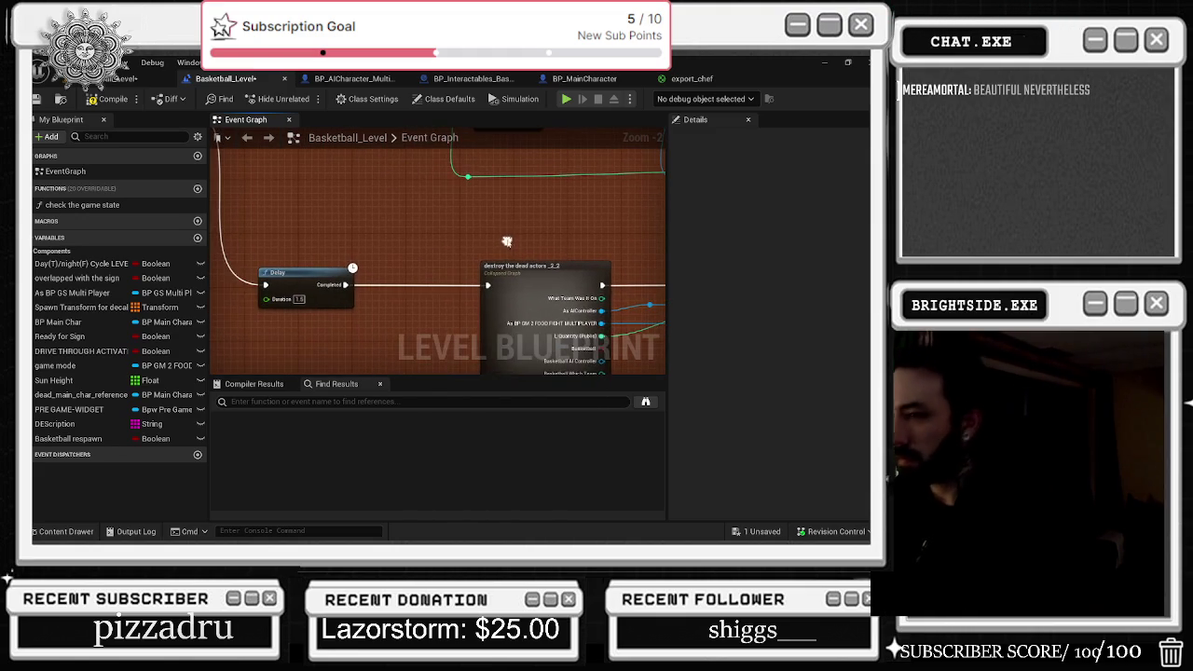
{"action": "scroll", "coordinate": [440, 211], "scroll_direction": "down", "scroll_amount": 1}
{"action": "left_click_drag", "start_coordinate": [444, 216], "coordinate": [358, 222]}
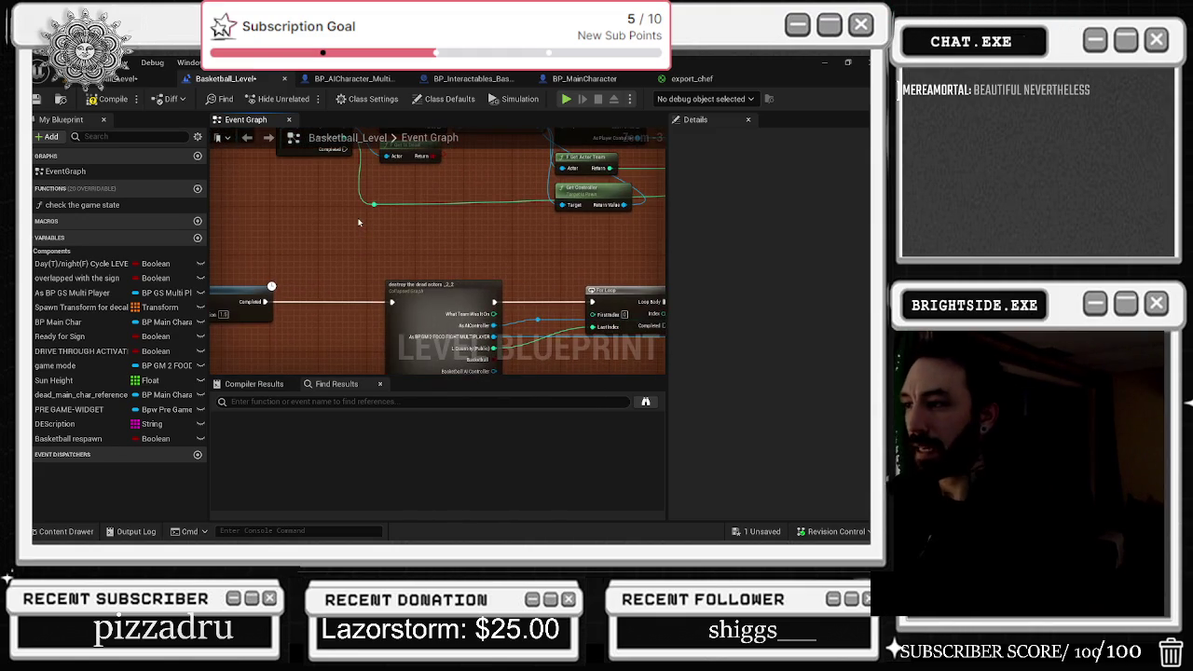
{"action": "left_click_drag", "start_coordinate": [452, 245], "coordinate": [319, 328]}
- Move Get Actor Team and Cast To PlayerController aside and wire Get Controller into the Cast's Object pin
{"action": "left_click", "coordinate": [470, 276]}
{"action": "left_click_drag", "start_coordinate": [461, 247], "coordinate": [551, 252]}
{"action": "left_click_drag", "start_coordinate": [475, 209], "coordinate": [596, 203]}
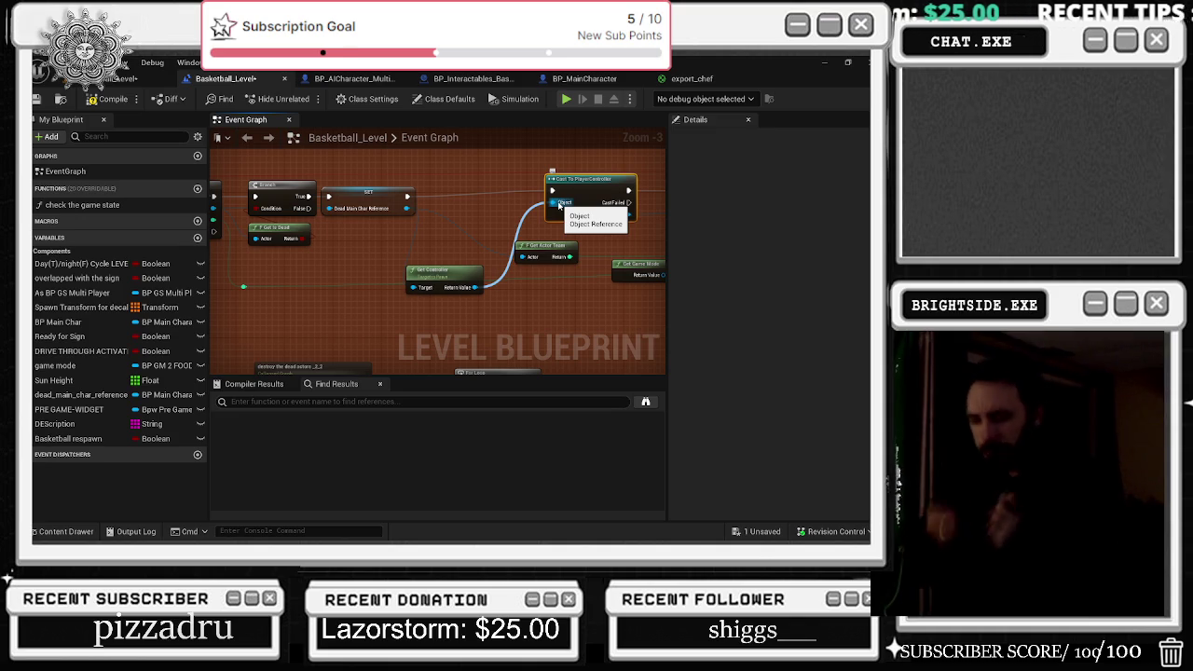
{"action": "left_click_drag", "start_coordinate": [559, 206], "coordinate": [559, 205]}
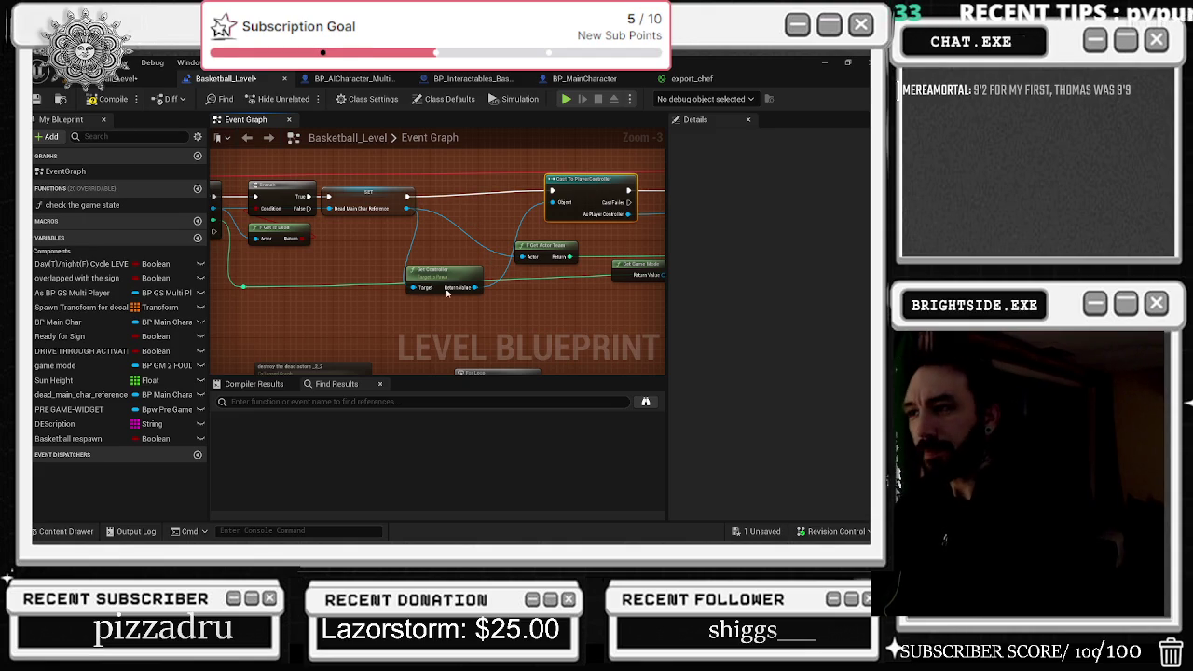
{"action": "left_click_drag", "start_coordinate": [438, 272], "coordinate": [463, 223]}
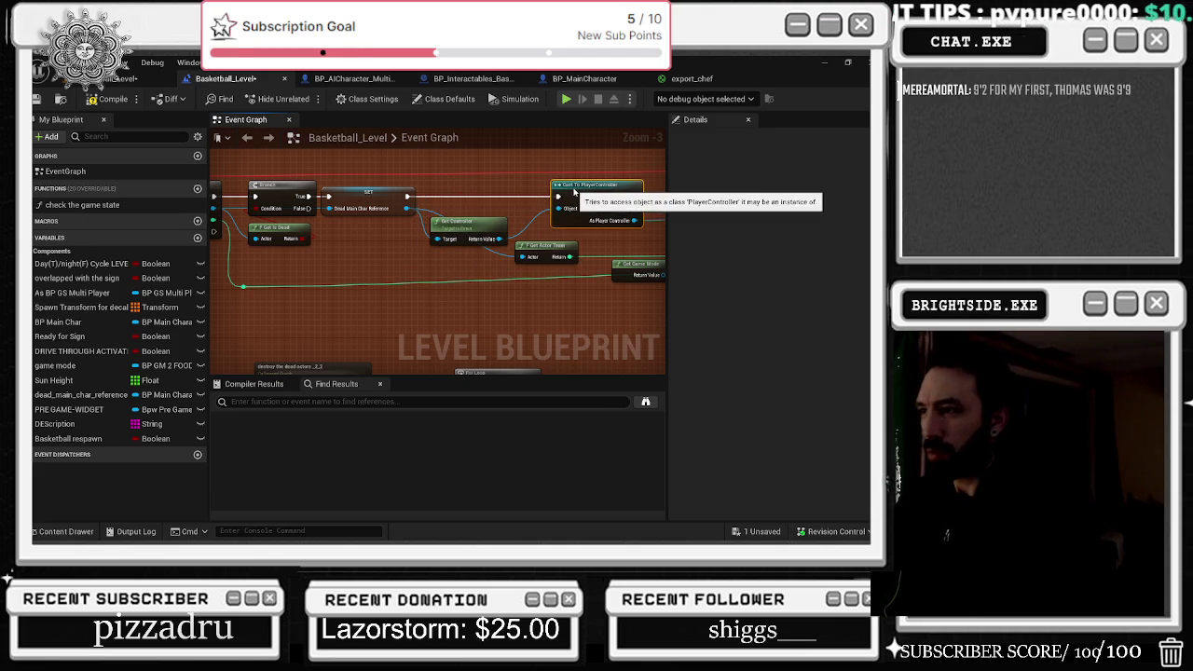
{"action": "left_click_drag", "start_coordinate": [572, 187], "coordinate": [578, 192]}
- Review the respawn graph from the For Loop and Delays to Print String and Switch on Int
{"action": "left_click_drag", "start_coordinate": [349, 351], "coordinate": [457, 216]}
{"action": "scroll", "coordinate": [478, 245], "scroll_direction": "down", "scroll_amount": 1}
{"action": "scroll", "coordinate": [518, 249], "scroll_direction": "up", "scroll_amount": 1}
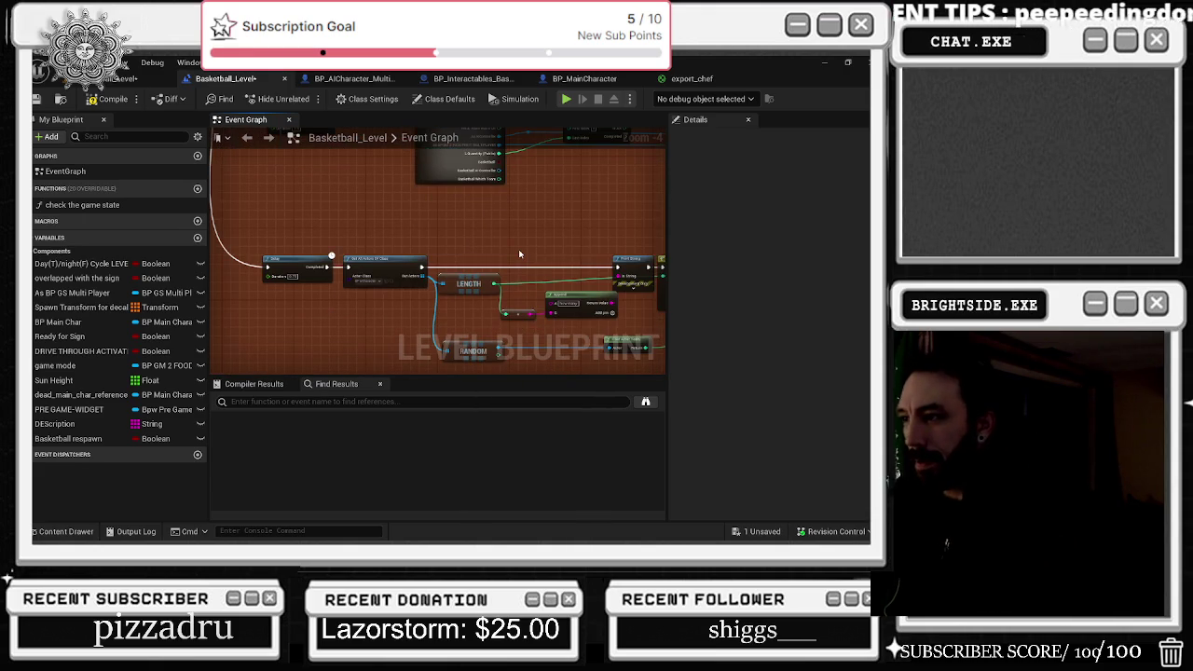
{"action": "scroll", "coordinate": [528, 220], "scroll_direction": "up", "scroll_amount": 1}
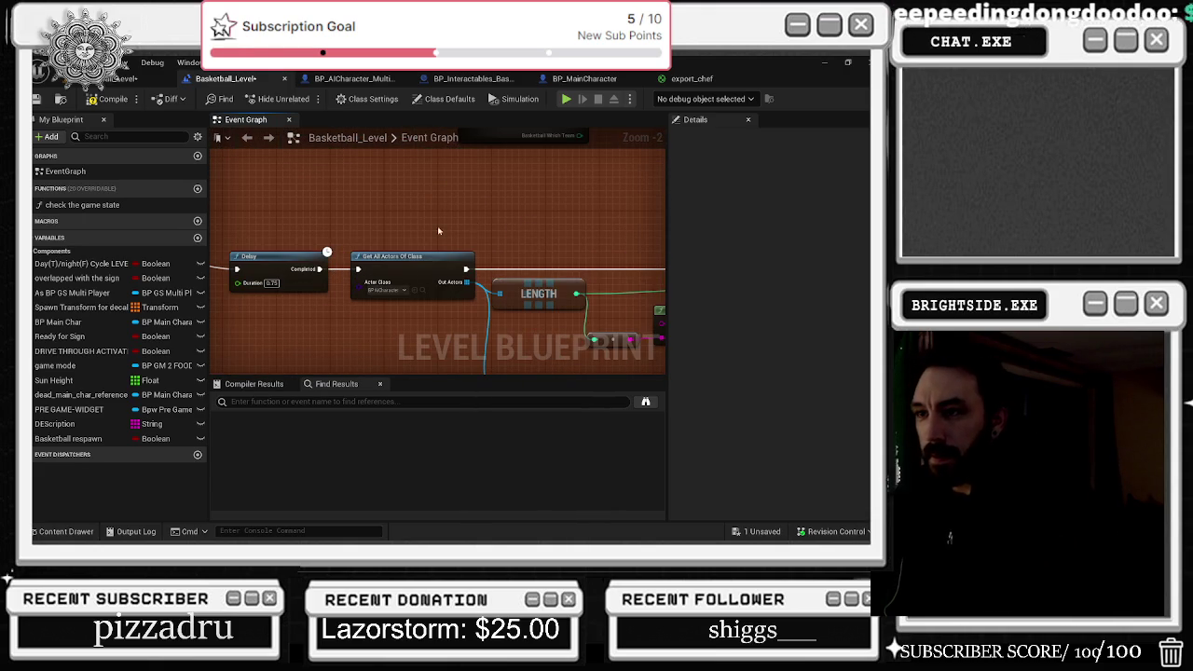
{"action": "mouse_move", "coordinate": [513, 215]}
{"action": "left_mouse_down"}
{"action": "mouse_move", "coordinate": [432, 163]}
{"action": "mouse_move", "coordinate": [382, 185]}
{"action": "mouse_move", "coordinate": [591, 147]}
{"action": "mouse_move", "coordinate": [619, 224]}
{"action": "mouse_move", "coordinate": [662, 249]}
{"action": "left_mouse_up"}
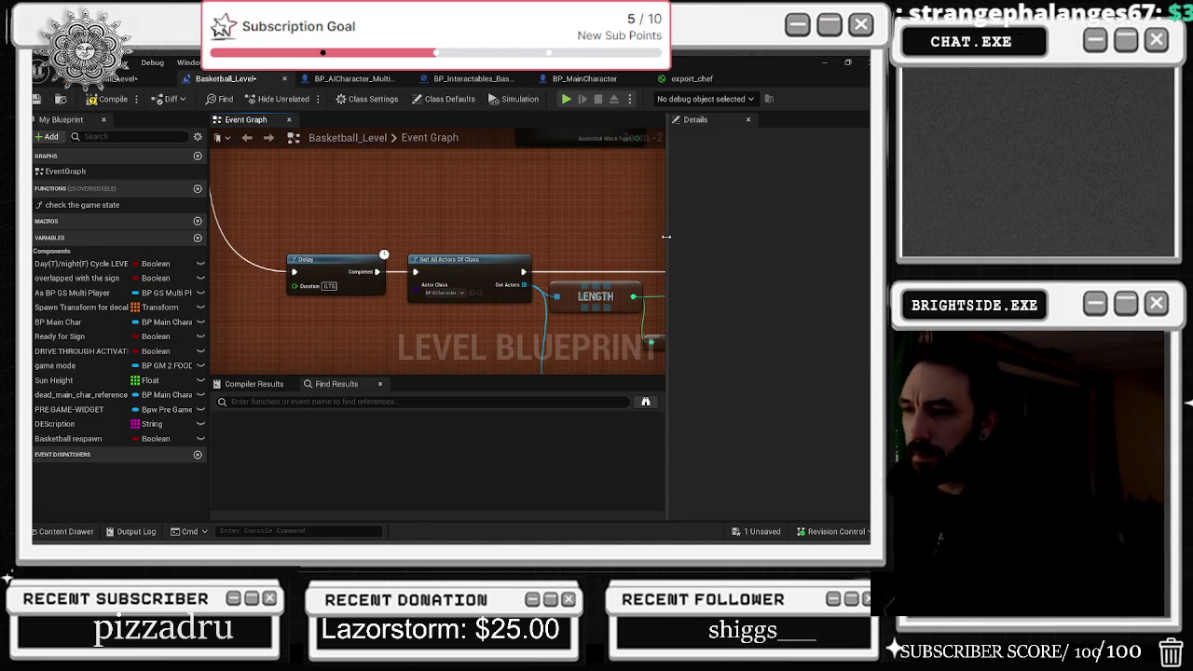
{"action": "mouse_move", "coordinate": [538, 213]}
{"action": "left_mouse_down"}
{"action": "mouse_move", "coordinate": [342, 144]}
{"action": "mouse_move", "coordinate": [207, 127]}
{"action": "left_mouse_up"}
{"action": "left_click_drag", "start_coordinate": [348, 179], "coordinate": [597, 337]}
{"action": "mouse_move", "coordinate": [555, 291]}
{"action": "left_mouse_down"}
{"action": "mouse_move", "coordinate": [378, 280]}
{"action": "mouse_move", "coordinate": [232, 232]}
{"action": "left_mouse_up"}
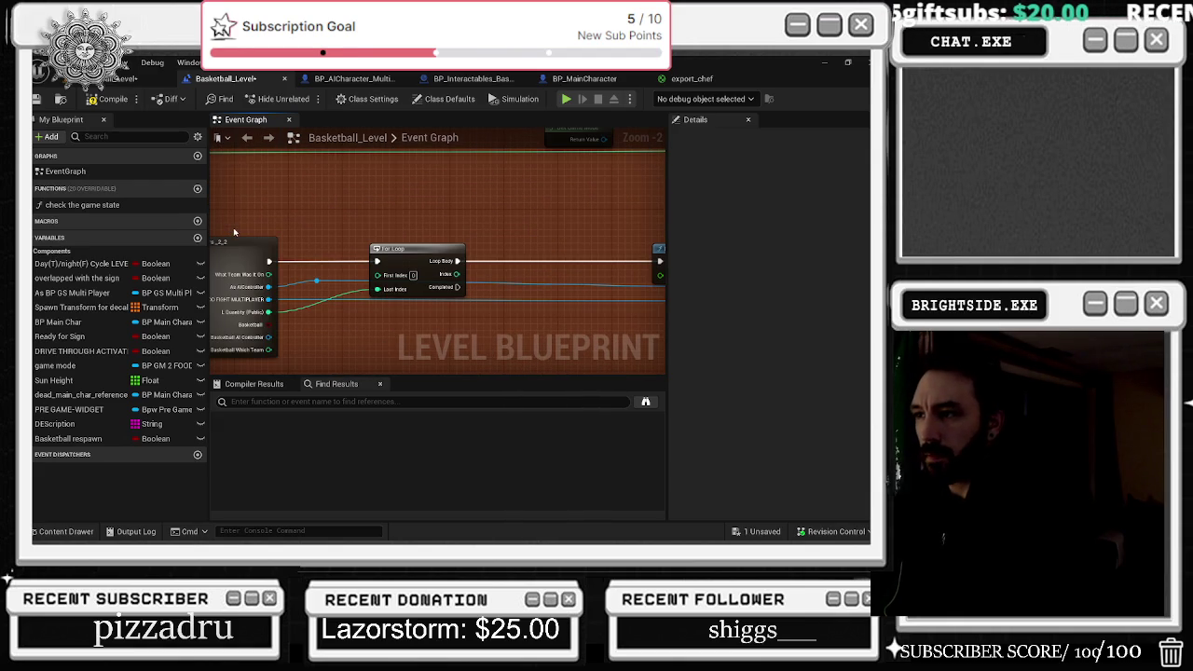
{"action": "left_click_drag", "start_coordinate": [436, 215], "coordinate": [226, 191]}
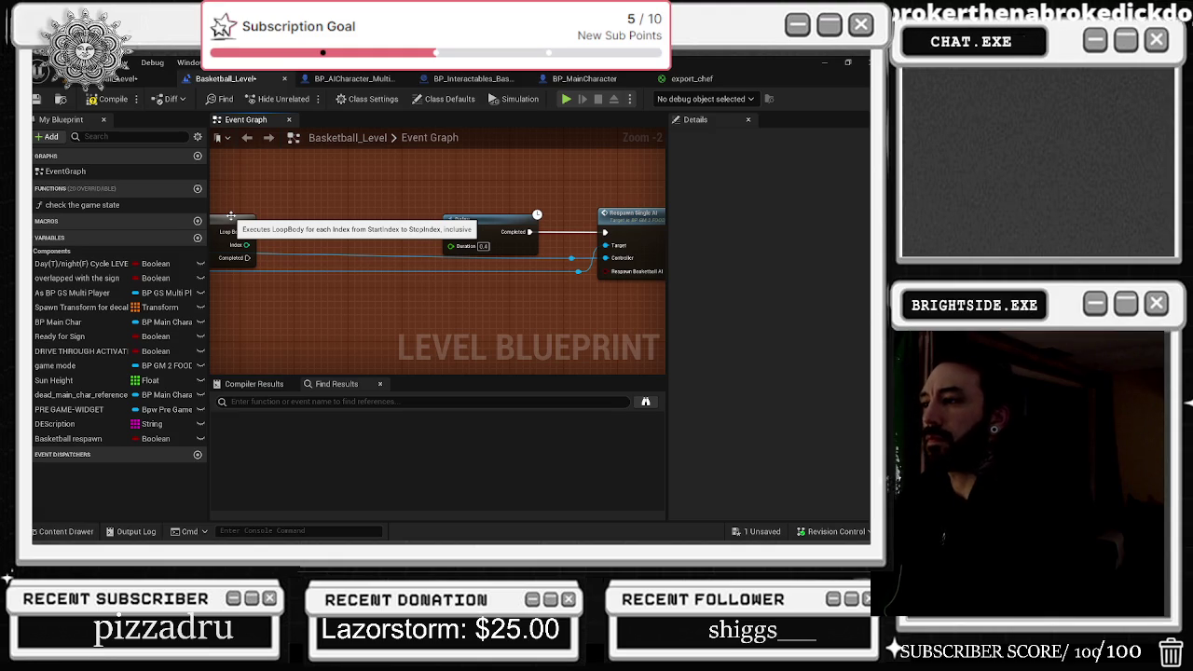
{"action": "mouse_move", "coordinate": [230, 216]}
{"action": "left_mouse_down"}
{"action": "mouse_move", "coordinate": [508, 258]}
{"action": "mouse_move", "coordinate": [511, 244]}
{"action": "left_mouse_up"}
{"action": "left_click_drag", "start_coordinate": [503, 169], "coordinate": [291, 187]}
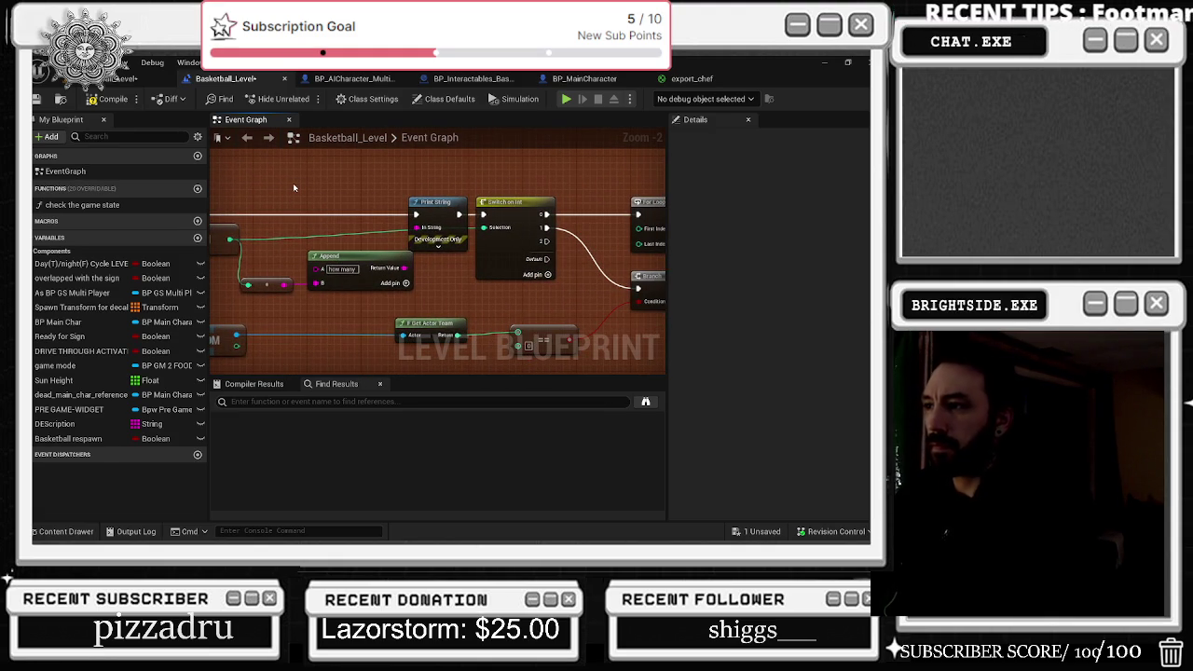
{"action": "scroll", "coordinate": [373, 206], "scroll_direction": "down", "scroll_amount": 2}
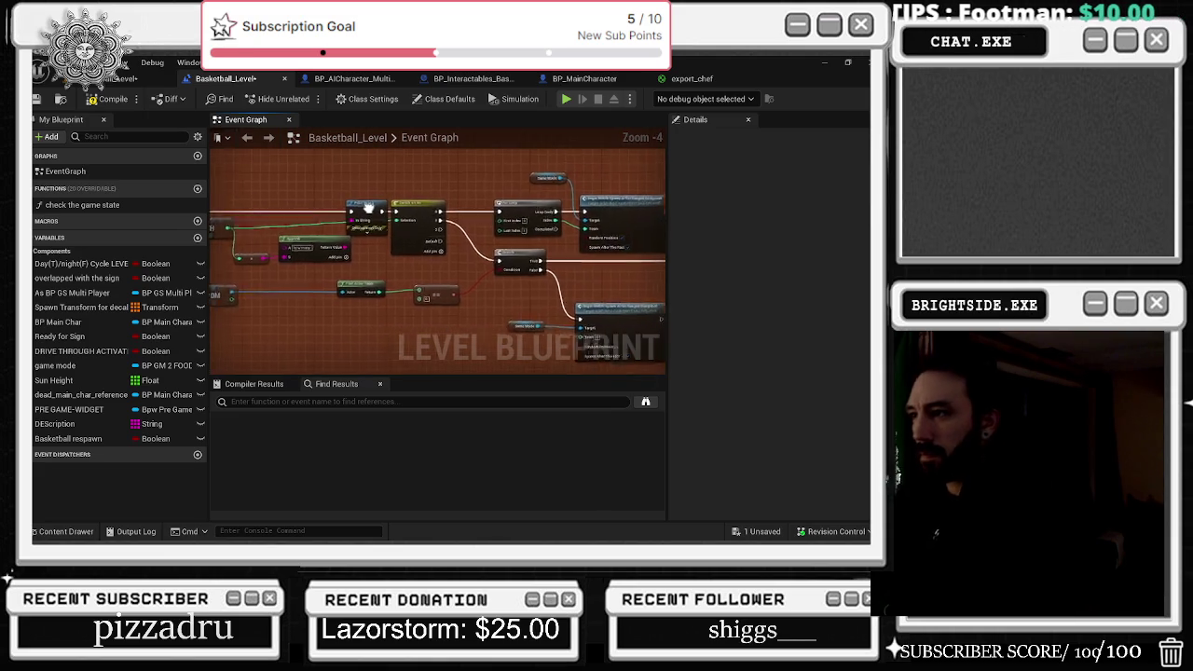
{"action": "left_click_drag", "start_coordinate": [373, 207], "coordinate": [303, 217]}
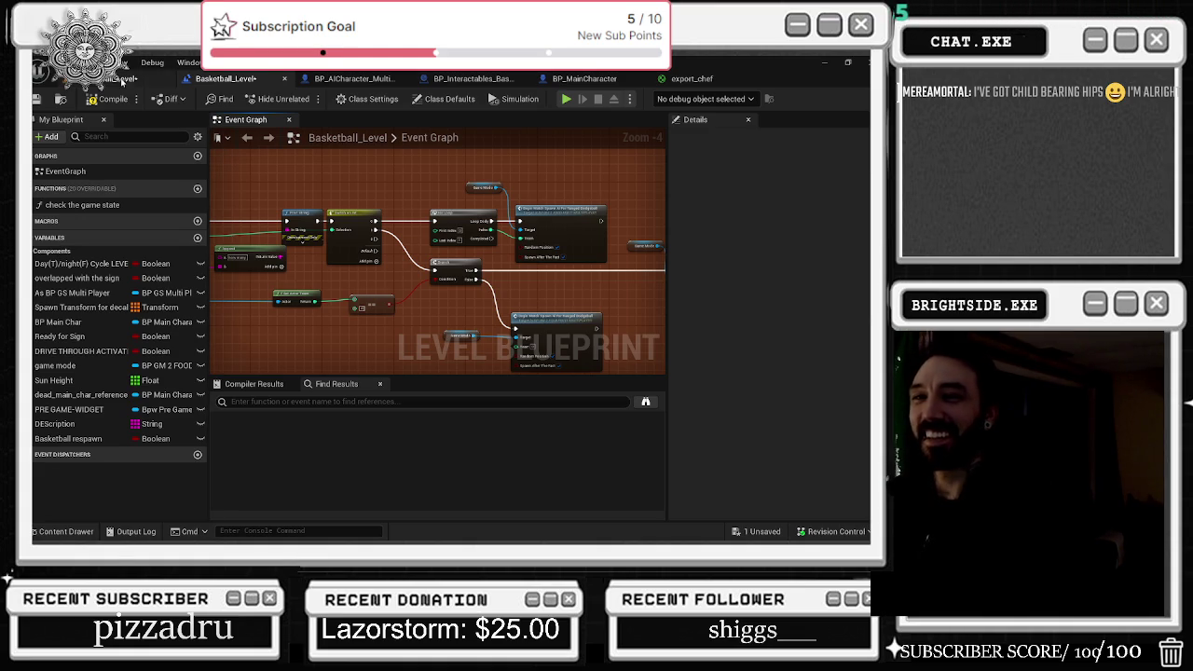
- Save Basketball_Level with the Level Blueprint toolbar's Save button
{"action": "left_click", "coordinate": [38, 99]}
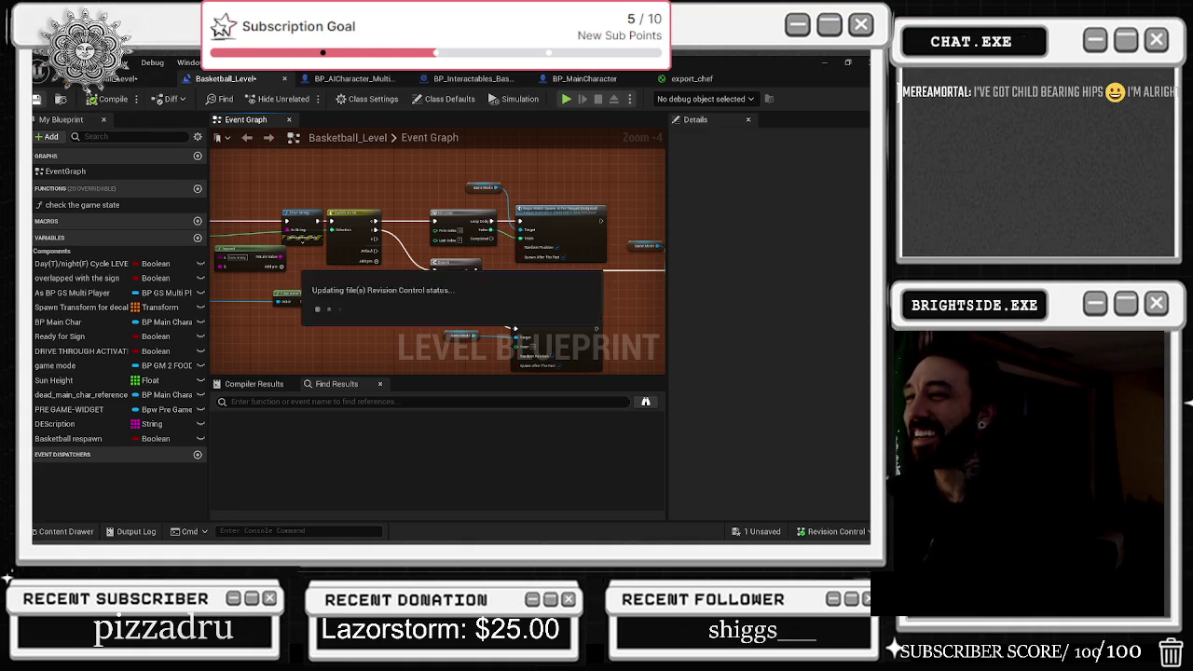
- Look through the BP_AICharacter, BP_Interactables and BP_MainCharacter blueprints, then open export_chef
{"action": "left_click", "coordinate": [349, 78]}
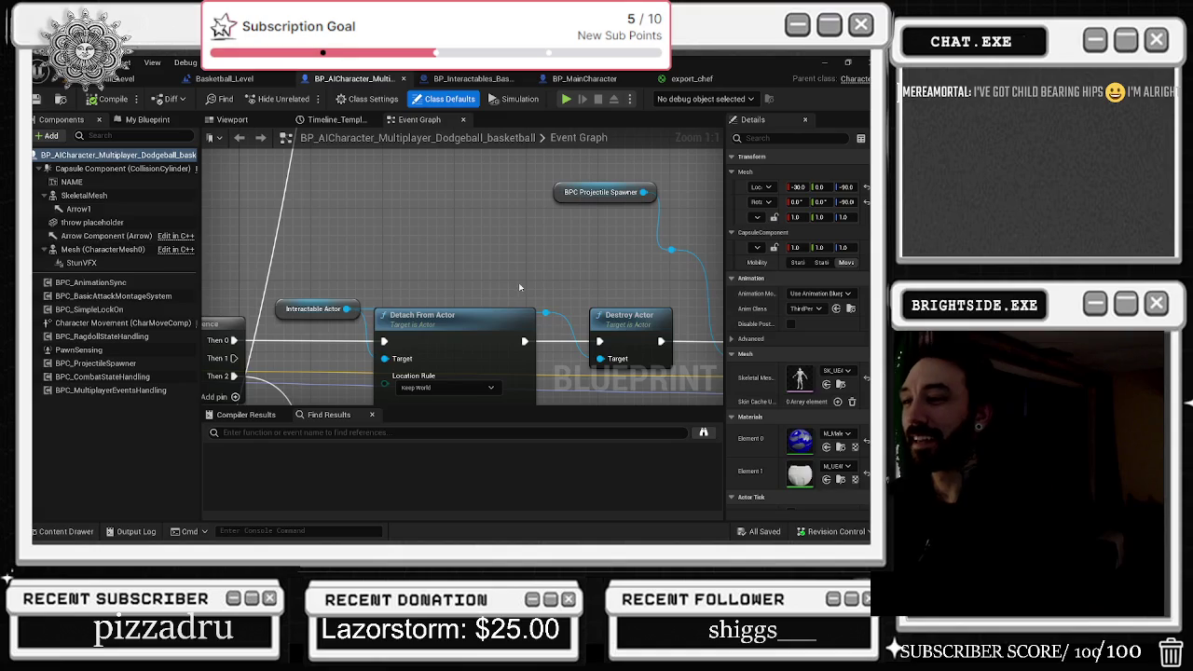
{"action": "left_click", "coordinate": [473, 78]}
{"action": "mouse_move", "coordinate": [289, 192]}
{"action": "left_mouse_down"}
{"action": "mouse_move", "coordinate": [395, 242]}
{"action": "mouse_move", "coordinate": [466, 243]}
{"action": "left_mouse_up"}
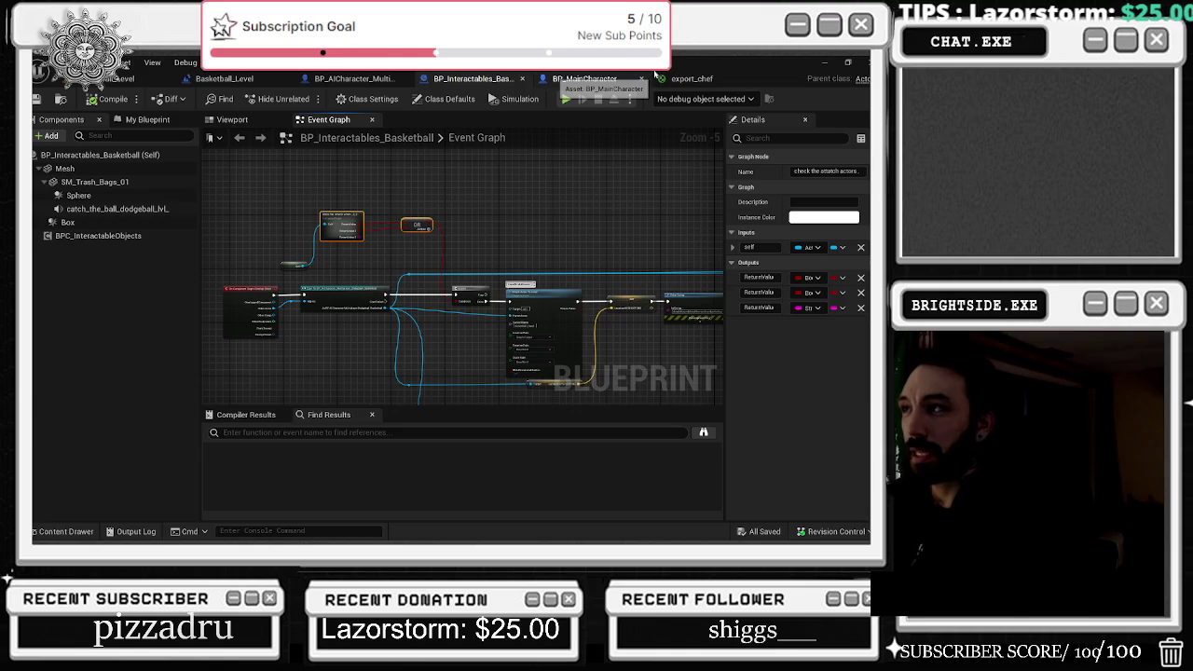
{"action": "left_click", "coordinate": [648, 75]}
{"action": "left_click", "coordinate": [673, 78]}
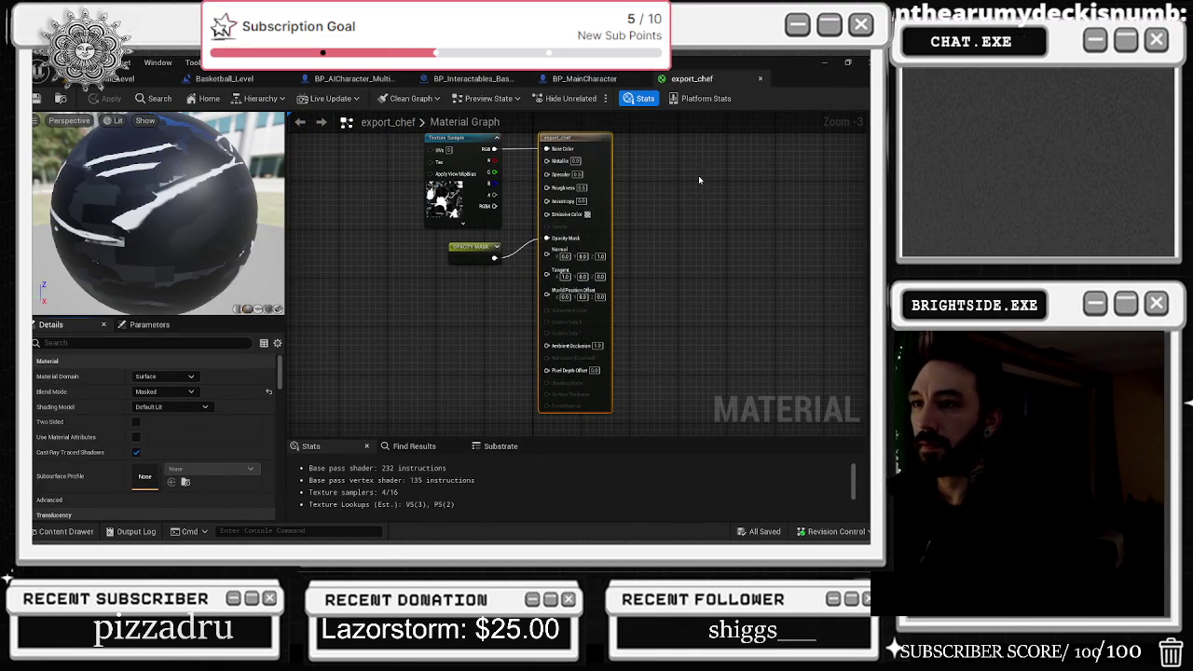
- Close export_chef, return to the Basketball_Level event graph, and switch to the YouTube video
{"action": "left_click", "coordinate": [760, 78]}
{"action": "left_click", "coordinate": [118, 80]}
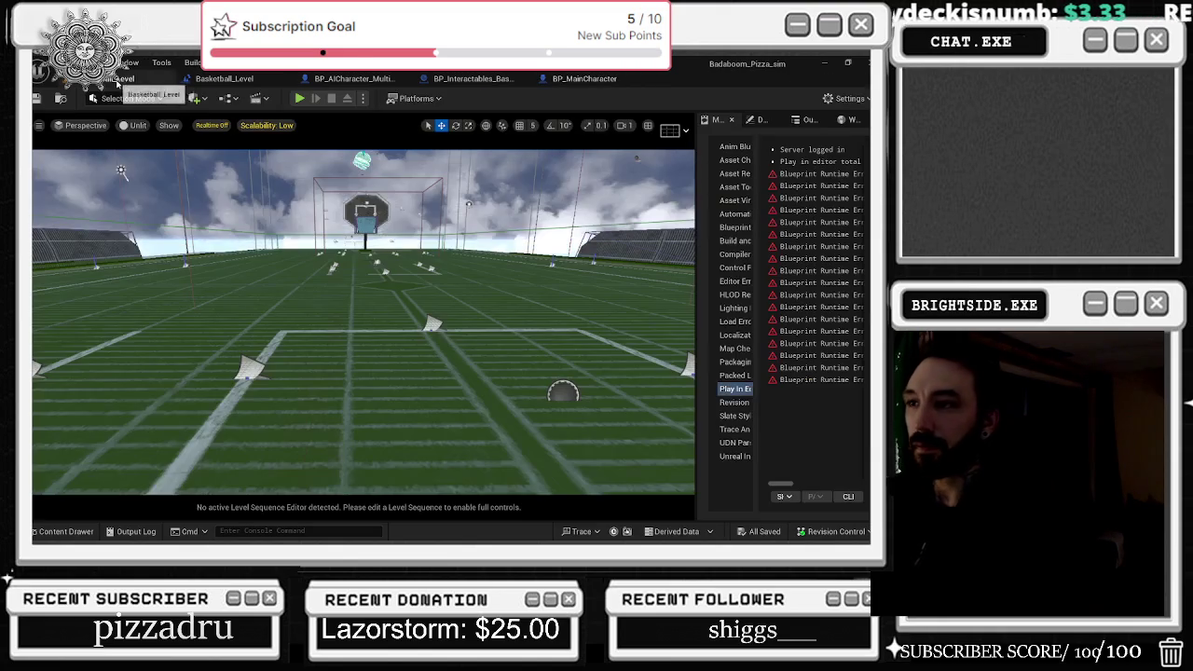
{"action": "left_click", "coordinate": [221, 85]}
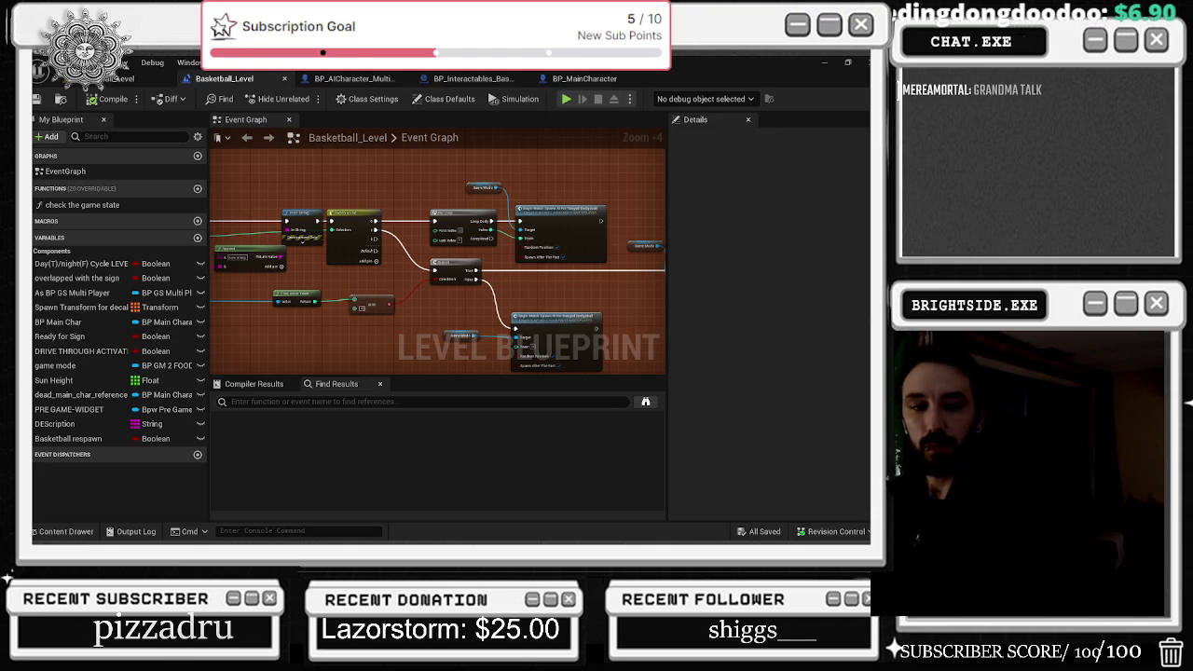
{"action": "key", "text": "alt+Tab"}
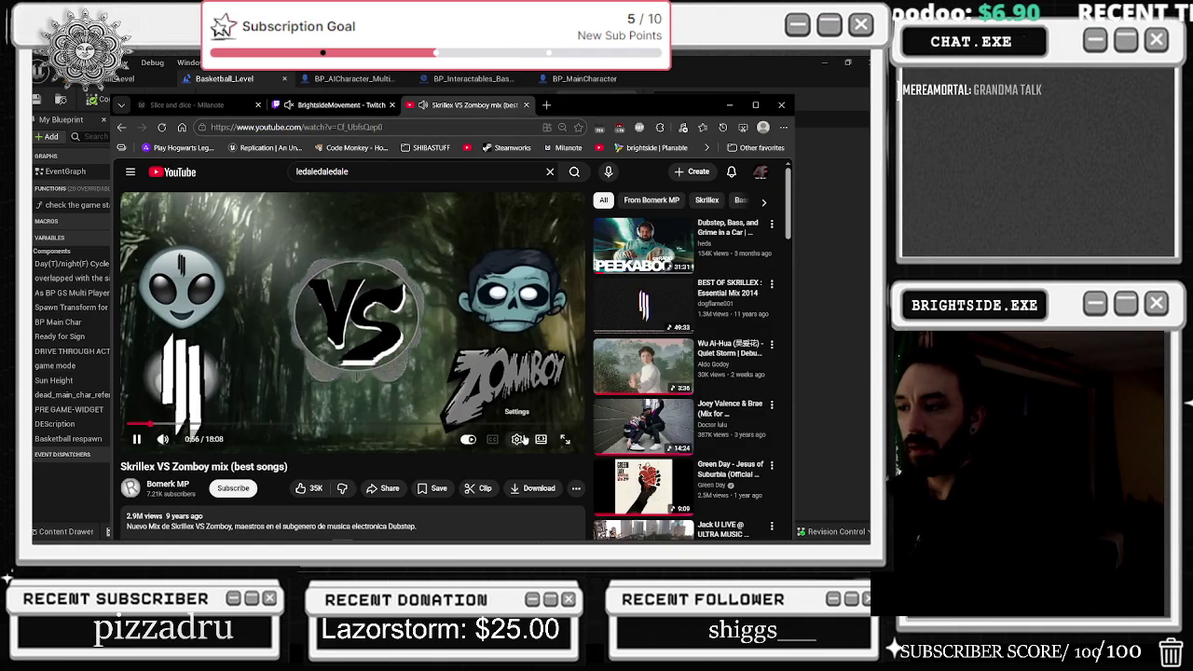
- Open the Skrillex VS Zomboy video's settings, then return to the Unreal Level Blueprint editor
{"action": "left_click", "coordinate": [523, 439]}
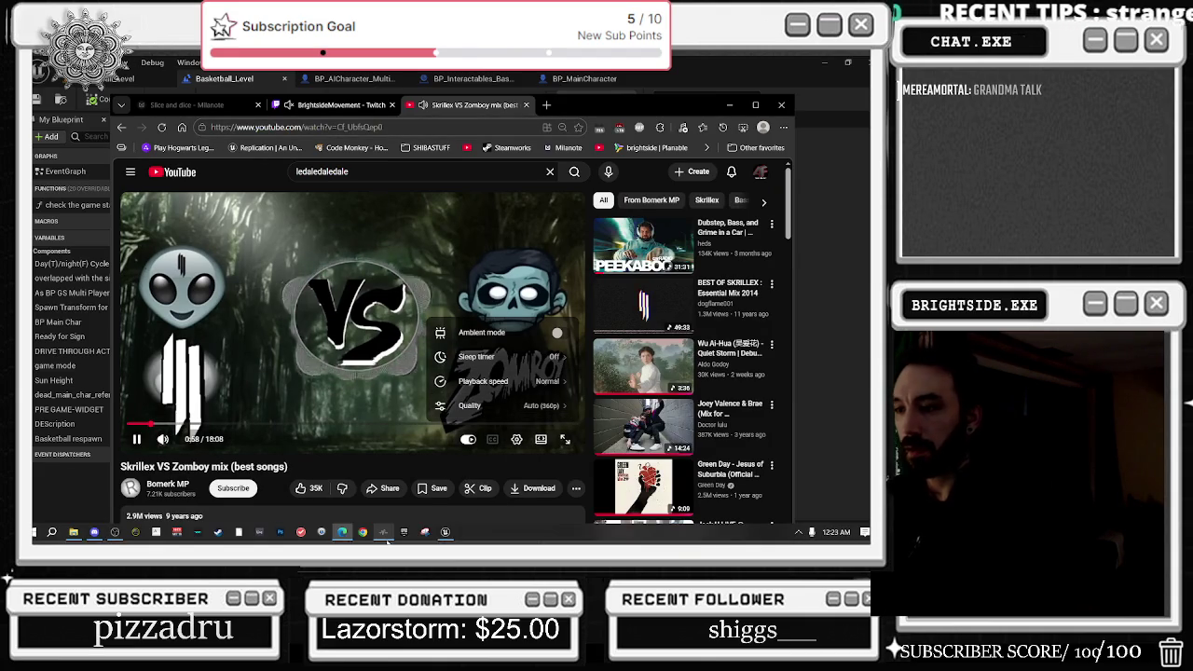
{"action": "left_click", "coordinate": [384, 533]}
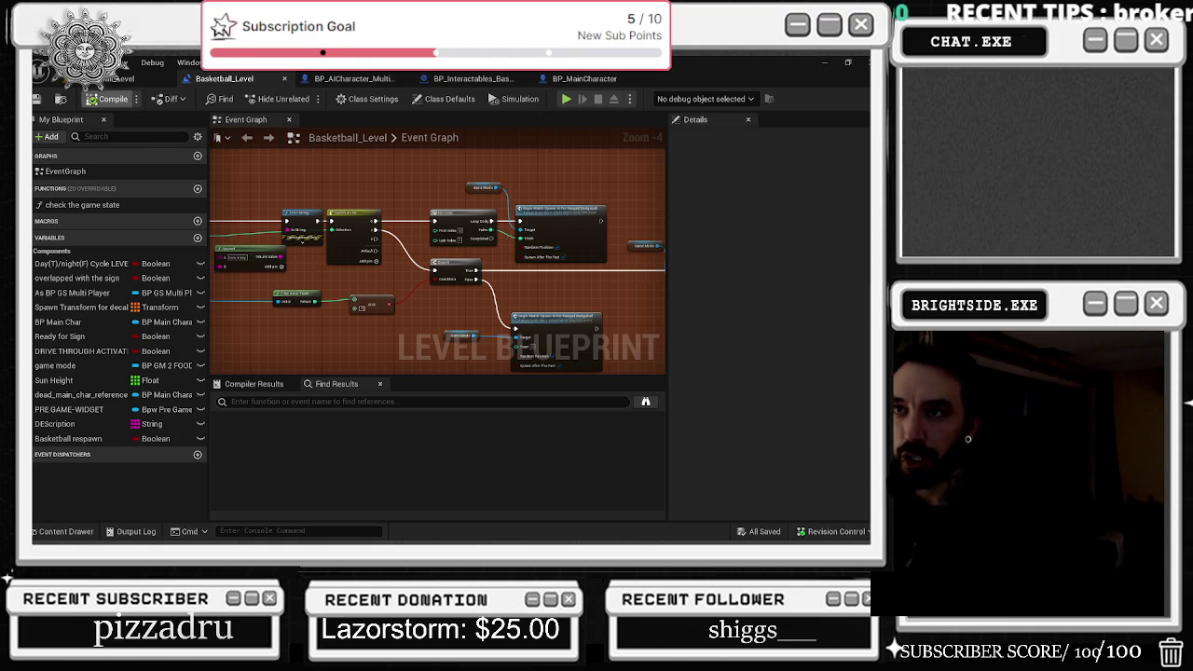
- Glance at the level, then wire the LENGTH output into the Append node in the event graph
{"action": "left_click", "coordinate": [119, 81]}
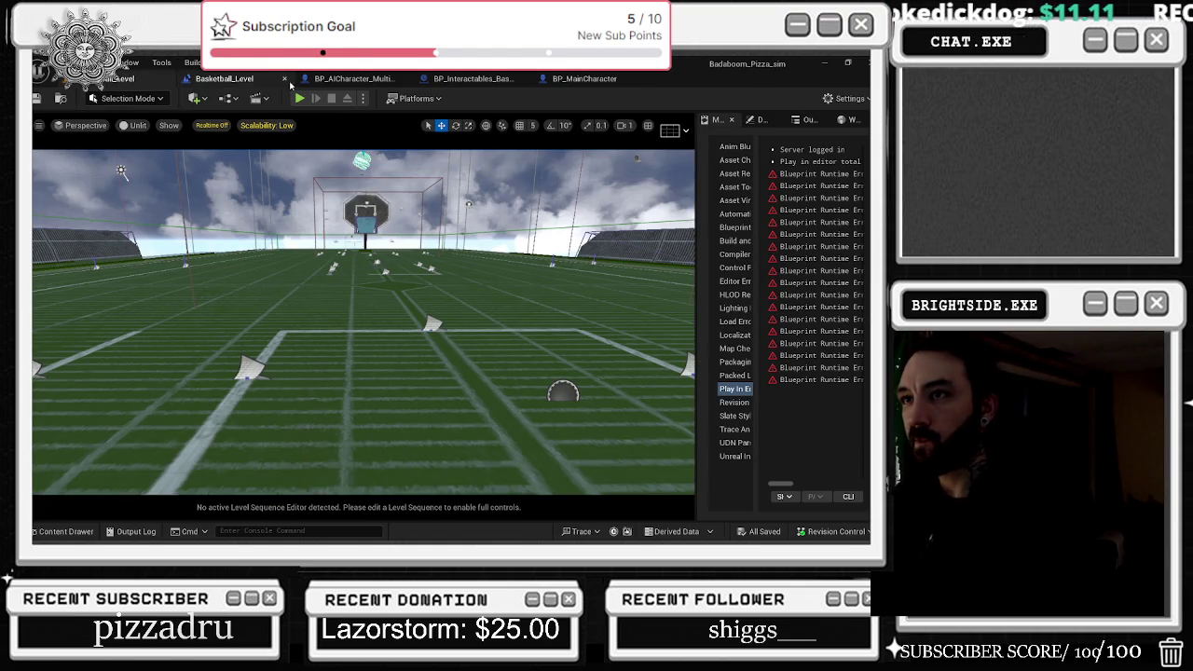
{"action": "left_click", "coordinate": [245, 80]}
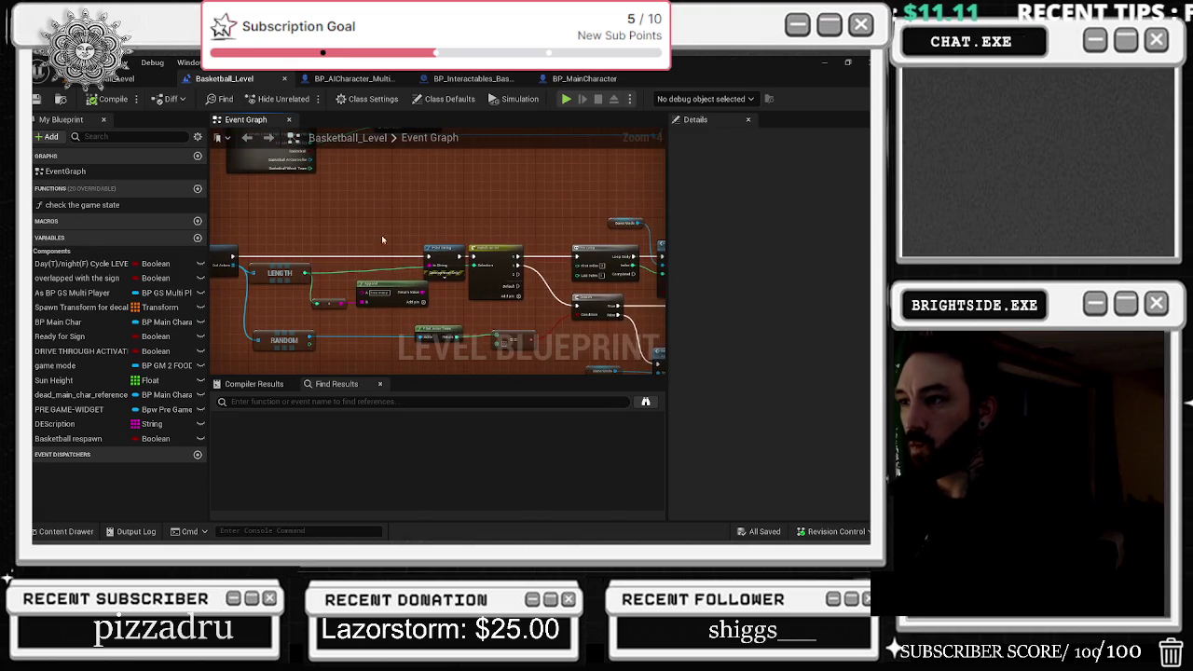
{"action": "mouse_move", "coordinate": [352, 274]}
{"action": "left_mouse_down"}
{"action": "mouse_move", "coordinate": [397, 280]}
{"action": "mouse_move", "coordinate": [449, 255]}
{"action": "left_mouse_up"}
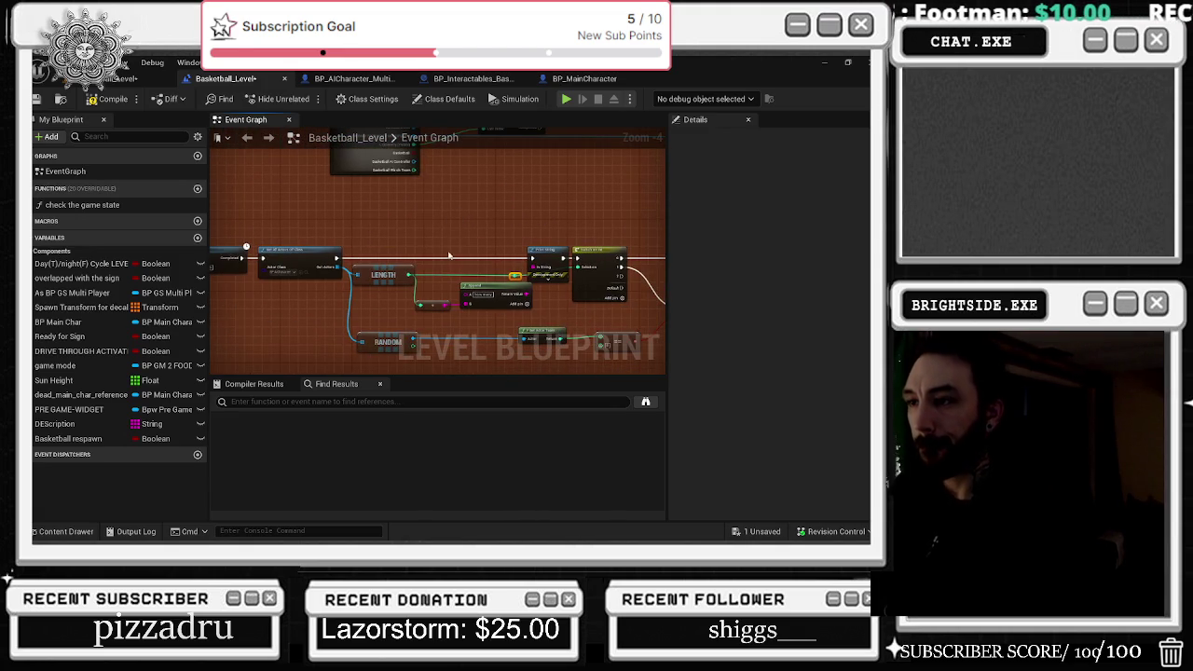
- Reposition the Game Mode and Begin Match Spawn nodes closer to the Branch
{"action": "scroll", "coordinate": [406, 178], "scroll_direction": "up", "scroll_amount": 3}
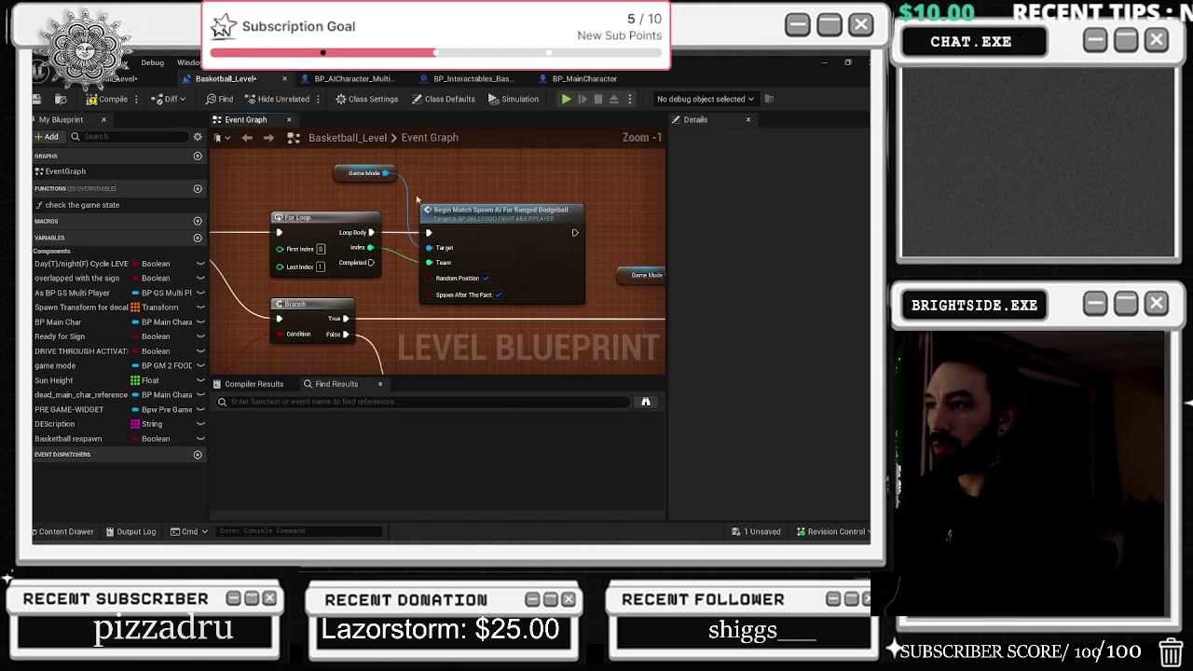
{"action": "left_click_drag", "start_coordinate": [212, 239], "coordinate": [371, 254]}
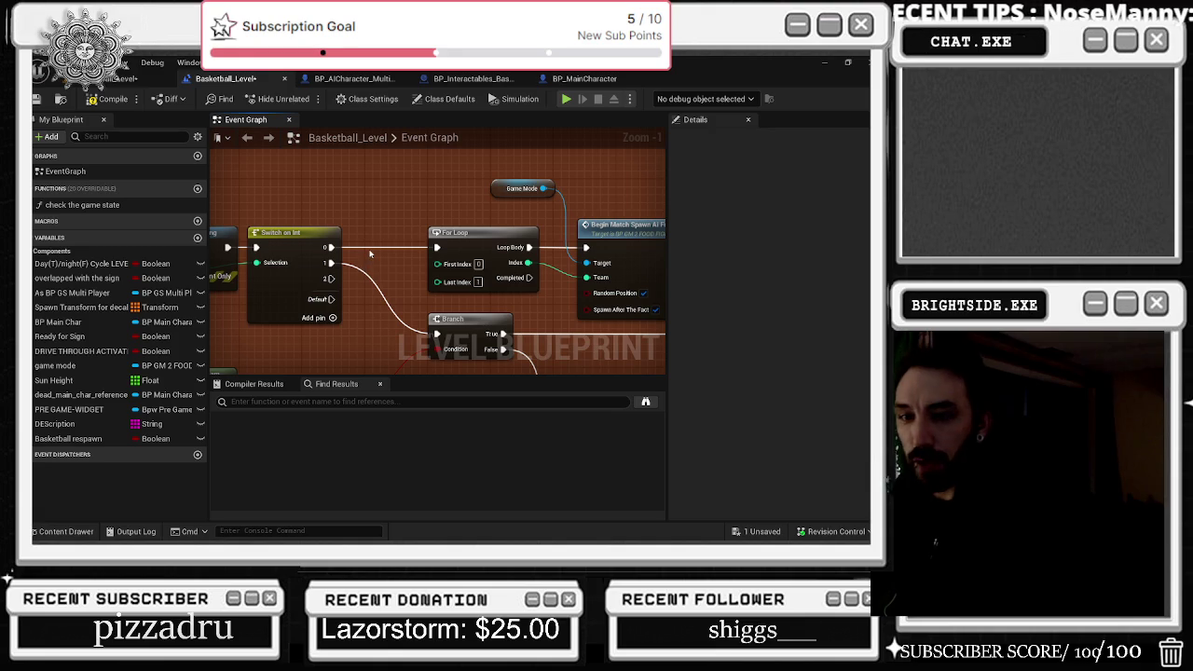
{"action": "scroll", "coordinate": [527, 235], "scroll_direction": "down", "scroll_amount": 4}
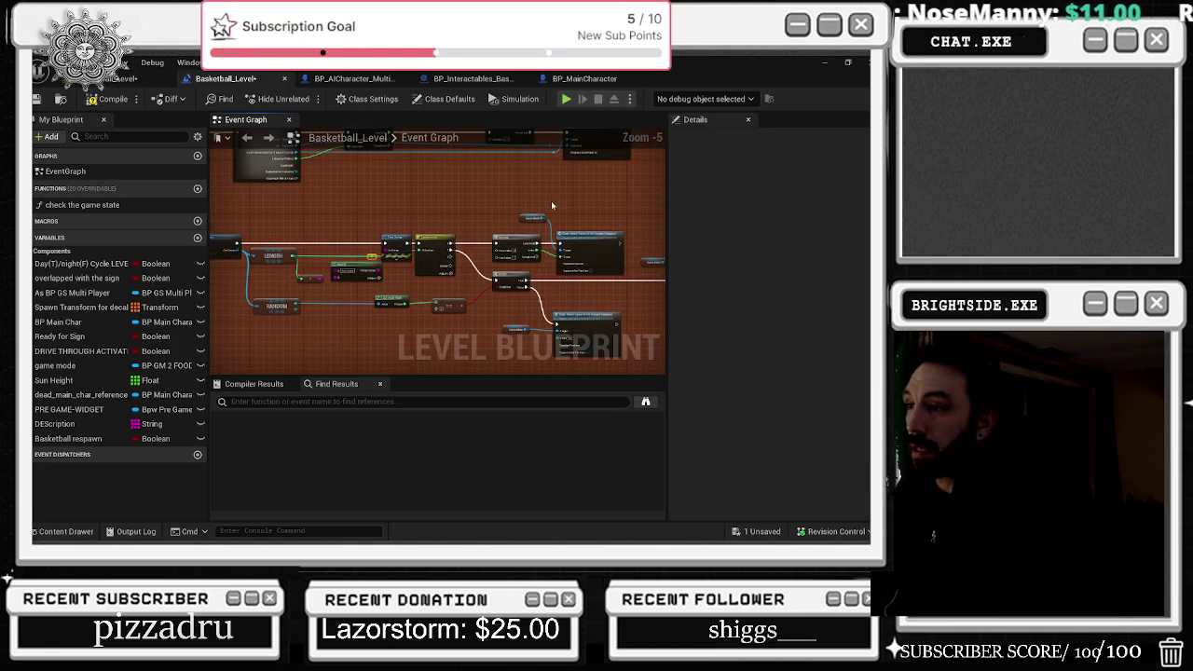
{"action": "scroll", "coordinate": [515, 309], "scroll_direction": "up", "scroll_amount": 2}
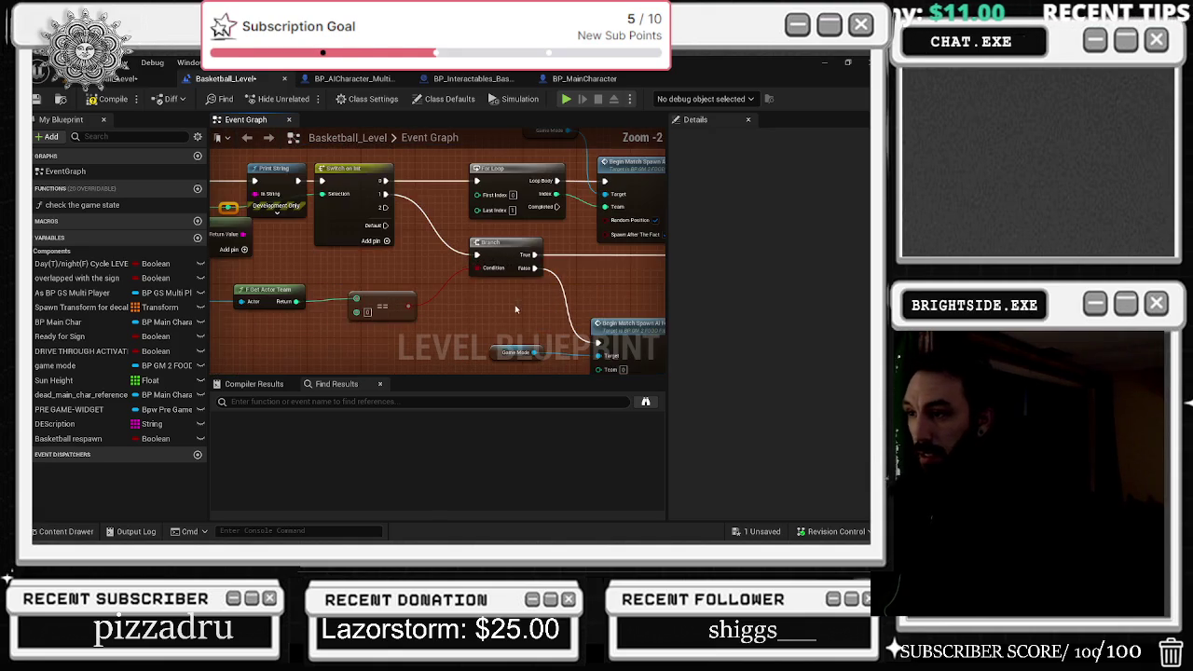
{"action": "scroll", "coordinate": [538, 302], "scroll_direction": "up", "scroll_amount": 1}
{"action": "mouse_move", "coordinate": [538, 302]}
{"action": "left_mouse_down"}
{"action": "mouse_move", "coordinate": [444, 317]}
{"action": "mouse_move", "coordinate": [339, 271]}
{"action": "left_mouse_up"}
{"action": "left_click_drag", "start_coordinate": [425, 266], "coordinate": [364, 308]}
{"action": "mouse_move", "coordinate": [477, 297]}
{"action": "left_mouse_down"}
{"action": "mouse_move", "coordinate": [485, 269]}
{"action": "mouse_move", "coordinate": [465, 293]}
{"action": "mouse_move", "coordinate": [543, 375]}
{"action": "mouse_move", "coordinate": [537, 347]}
{"action": "left_mouse_up"}
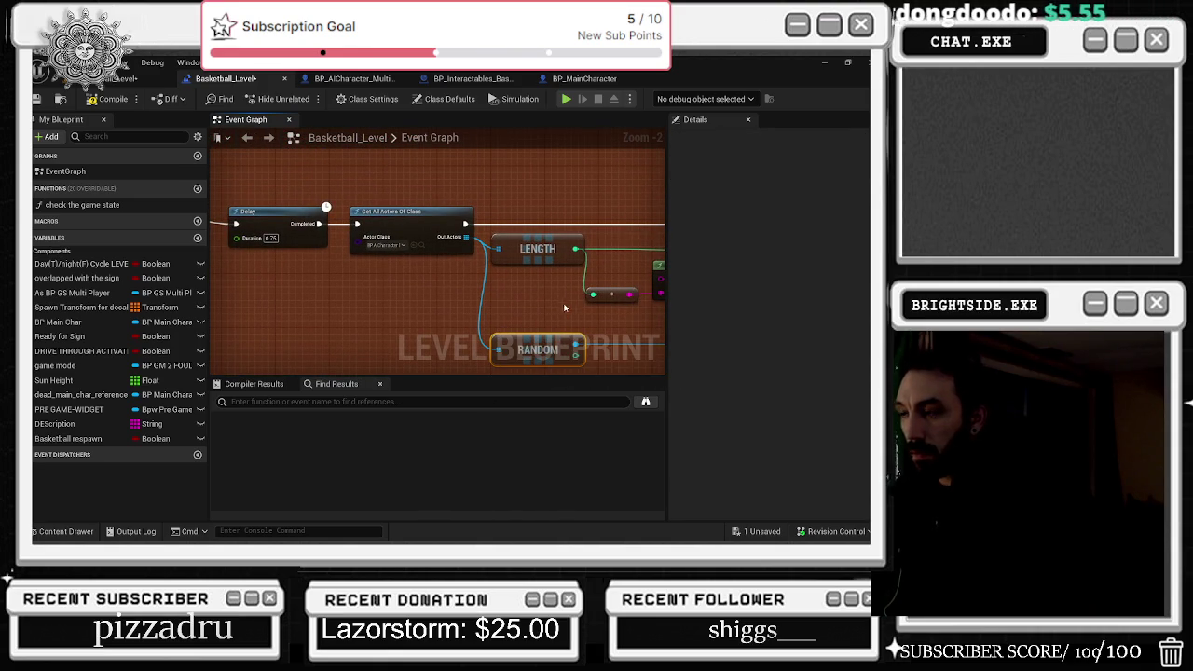
{"action": "mouse_move", "coordinate": [592, 297]}
{"action": "left_mouse_down"}
{"action": "mouse_move", "coordinate": [583, 282]}
{"action": "mouse_move", "coordinate": [602, 317]}
{"action": "mouse_move", "coordinate": [658, 348]}
{"action": "left_mouse_up"}
- Select the middle collapsed node and review the LENGTH, RANDOM and spawn logic nodes
{"action": "mouse_move", "coordinate": [546, 257]}
{"action": "left_mouse_down"}
{"action": "mouse_move", "coordinate": [360, 211]}
{"action": "mouse_move", "coordinate": [431, 215]}
{"action": "left_mouse_up"}
{"action": "scroll", "coordinate": [363, 207], "scroll_direction": "down", "scroll_amount": 1}
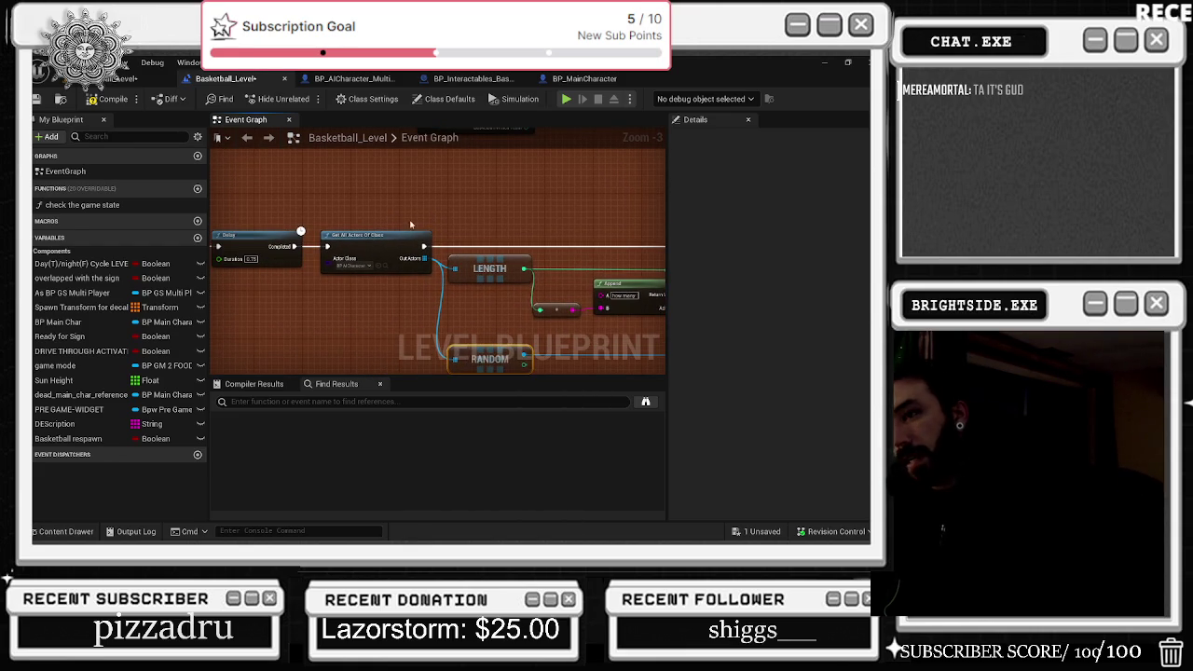
{"action": "scroll", "coordinate": [420, 219], "scroll_direction": "down", "scroll_amount": 1}
{"action": "scroll", "coordinate": [418, 222], "scroll_direction": "down", "scroll_amount": 1}
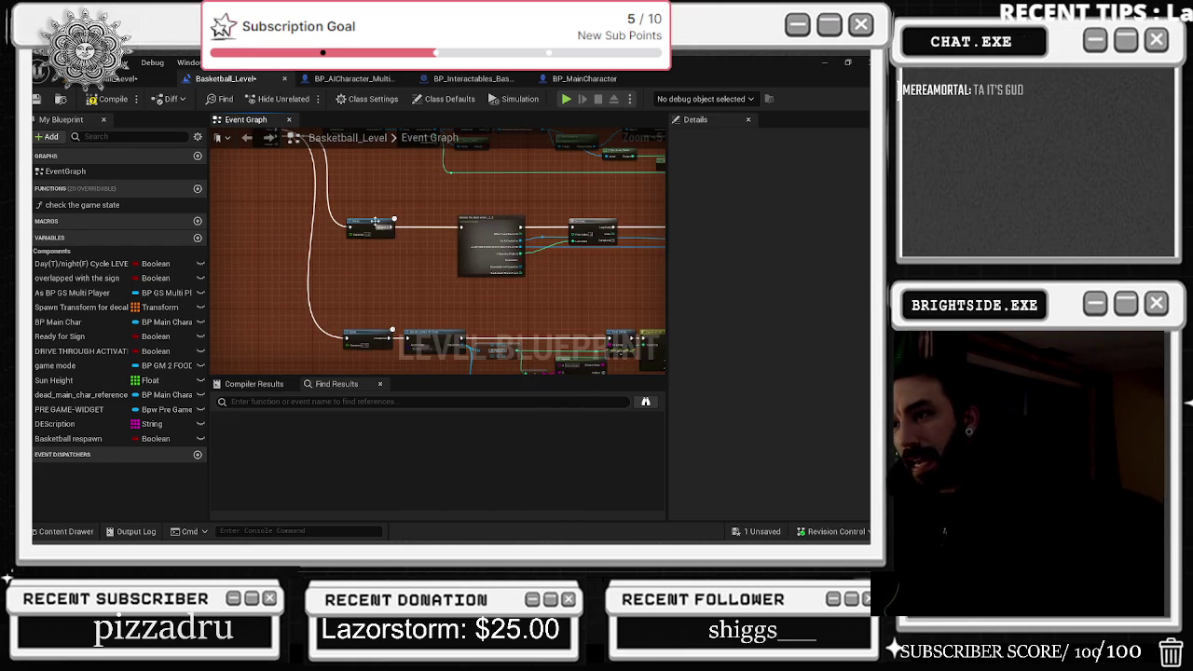
{"action": "left_click", "coordinate": [508, 265]}
{"action": "left_click_drag", "start_coordinate": [586, 277], "coordinate": [489, 219]}
{"action": "mouse_move", "coordinate": [353, 247]}
{"action": "left_mouse_down"}
{"action": "mouse_move", "coordinate": [373, 261]}
{"action": "mouse_move", "coordinate": [364, 270]}
{"action": "mouse_move", "coordinate": [308, 231]}
{"action": "left_mouse_up"}
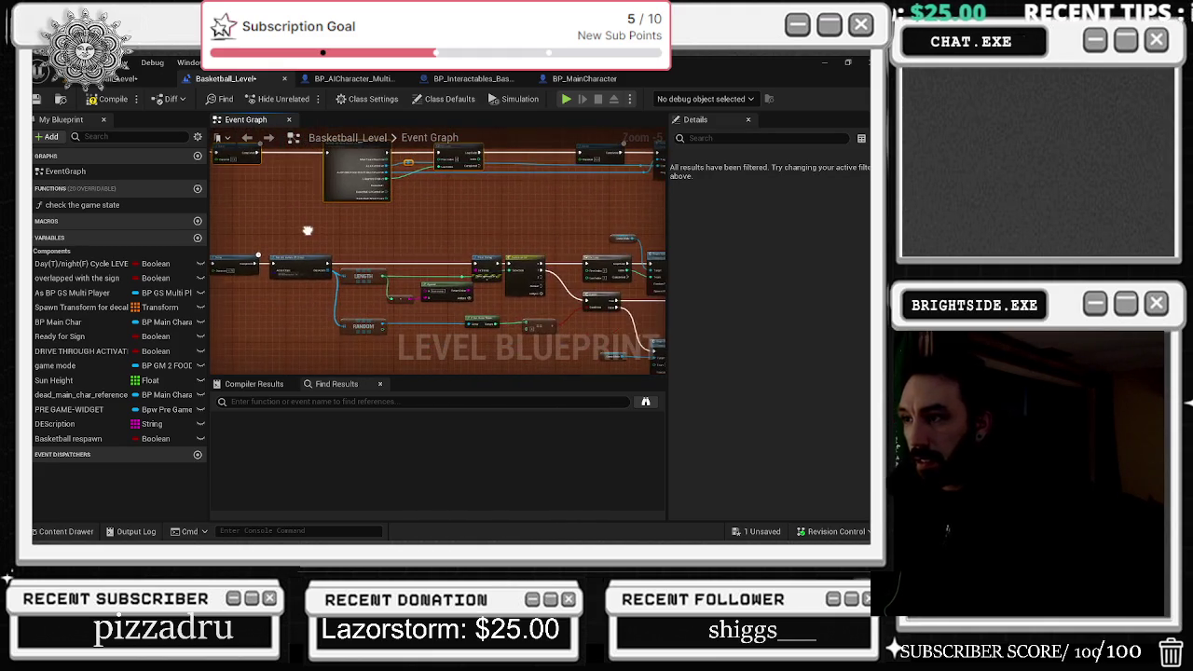
{"action": "left_click_drag", "start_coordinate": [634, 297], "coordinate": [425, 271]}
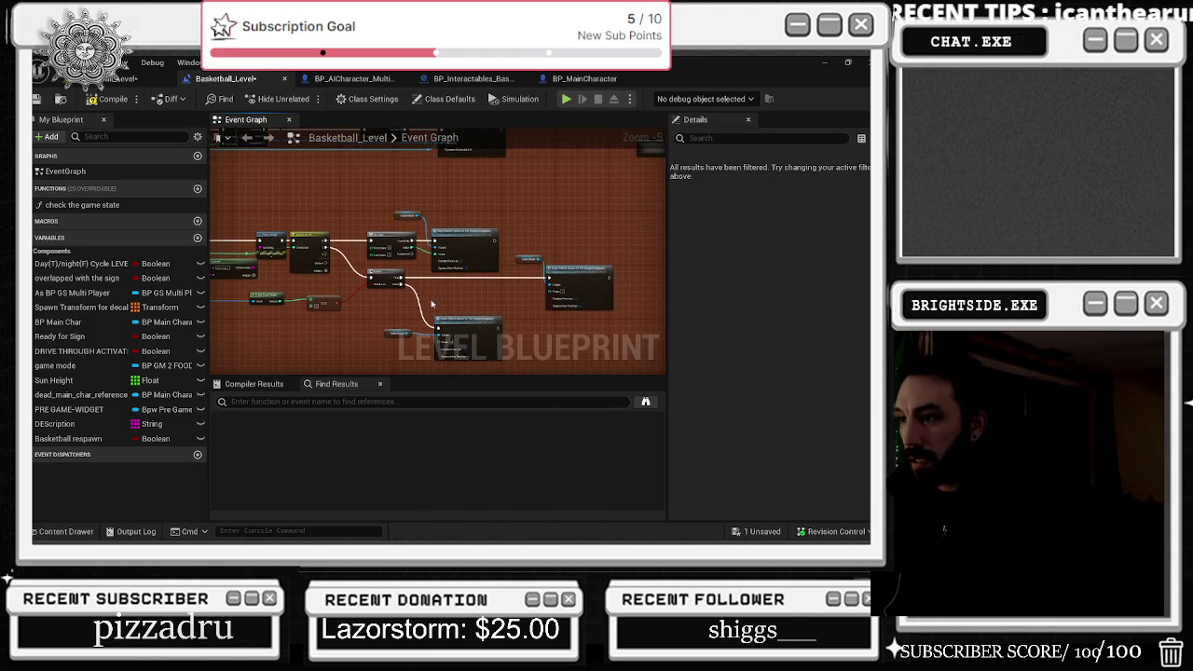
{"action": "scroll", "coordinate": [473, 284], "scroll_direction": "up", "scroll_amount": 2}
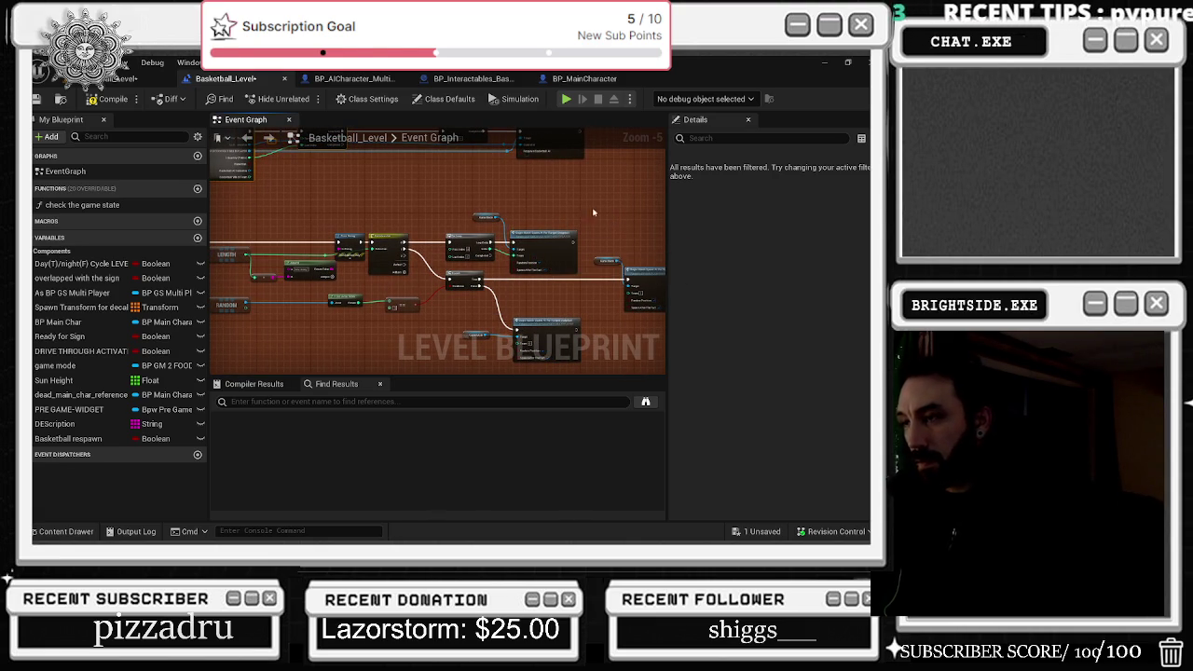
{"action": "left_click_drag", "start_coordinate": [388, 240], "coordinate": [559, 236]}
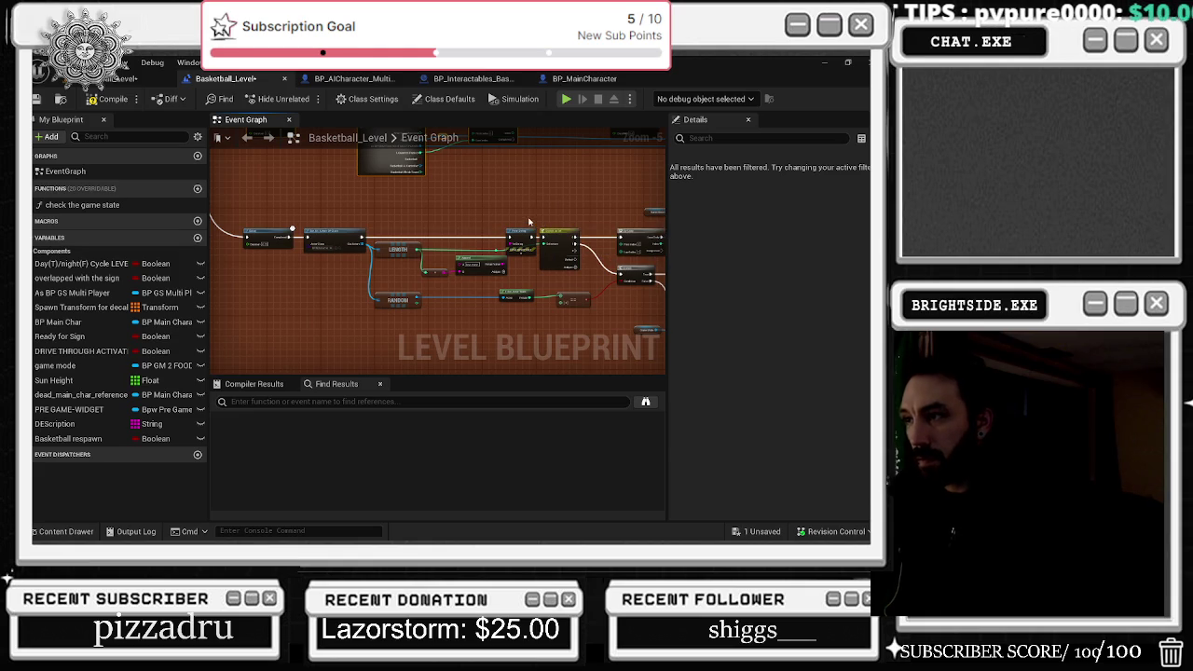
{"action": "mouse_move", "coordinate": [533, 277]}
{"action": "left_mouse_down"}
{"action": "mouse_move", "coordinate": [349, 259]}
{"action": "mouse_move", "coordinate": [318, 240]}
{"action": "left_mouse_up"}
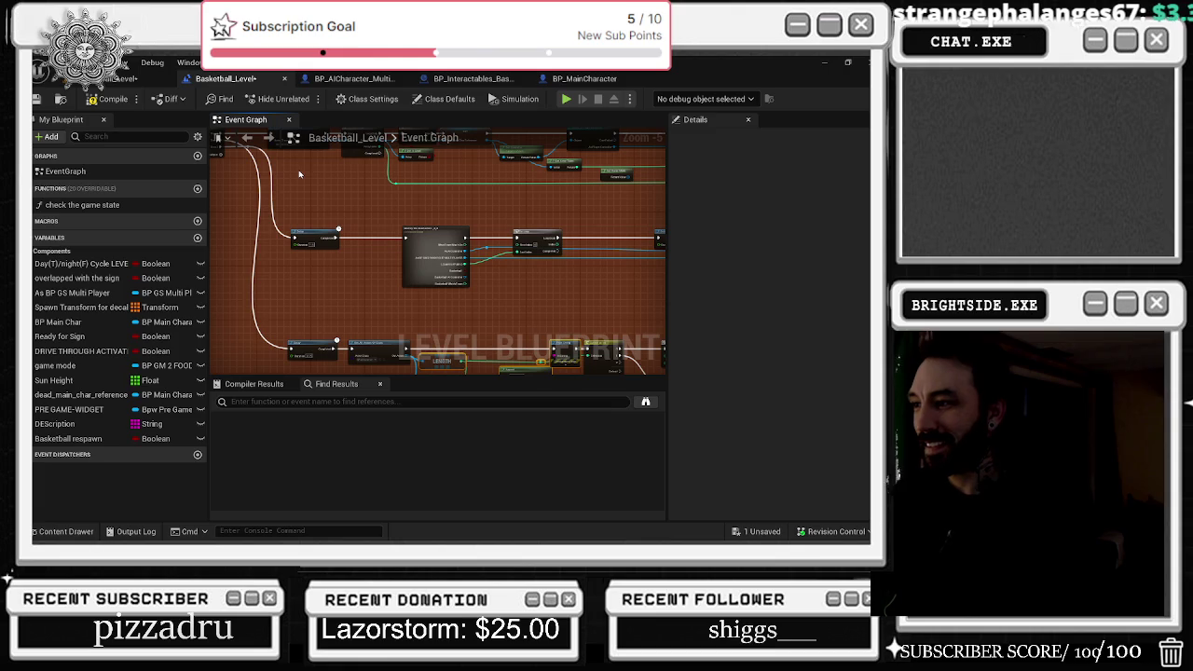
- Zoom out and drag the middle rows of nodes upward toward the others
{"action": "scroll", "coordinate": [382, 238], "scroll_direction": "down", "scroll_amount": 1}
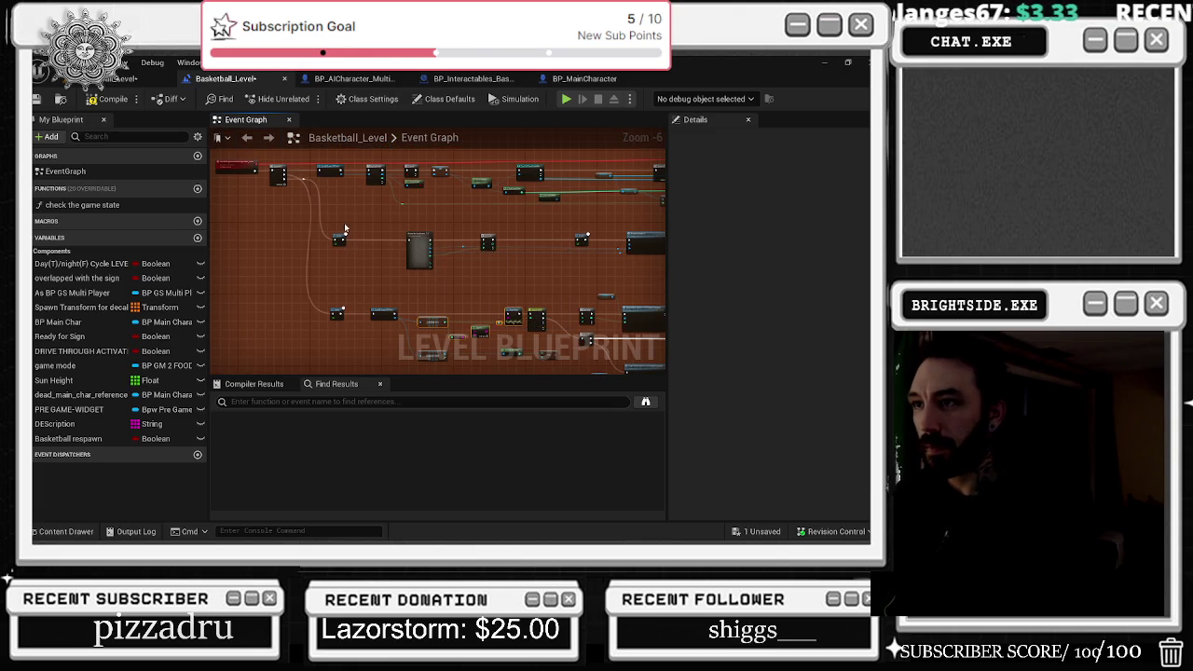
{"action": "scroll", "coordinate": [345, 229], "scroll_direction": "up", "scroll_amount": 1}
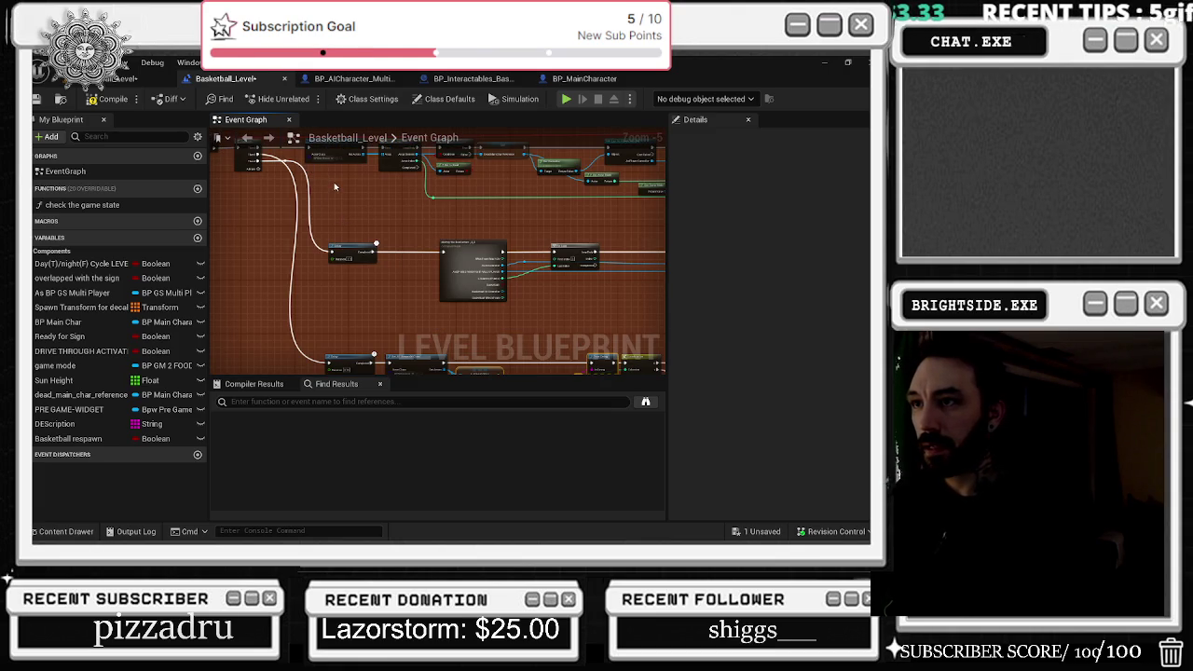
{"action": "scroll", "coordinate": [378, 215], "scroll_direction": "down", "scroll_amount": 2}
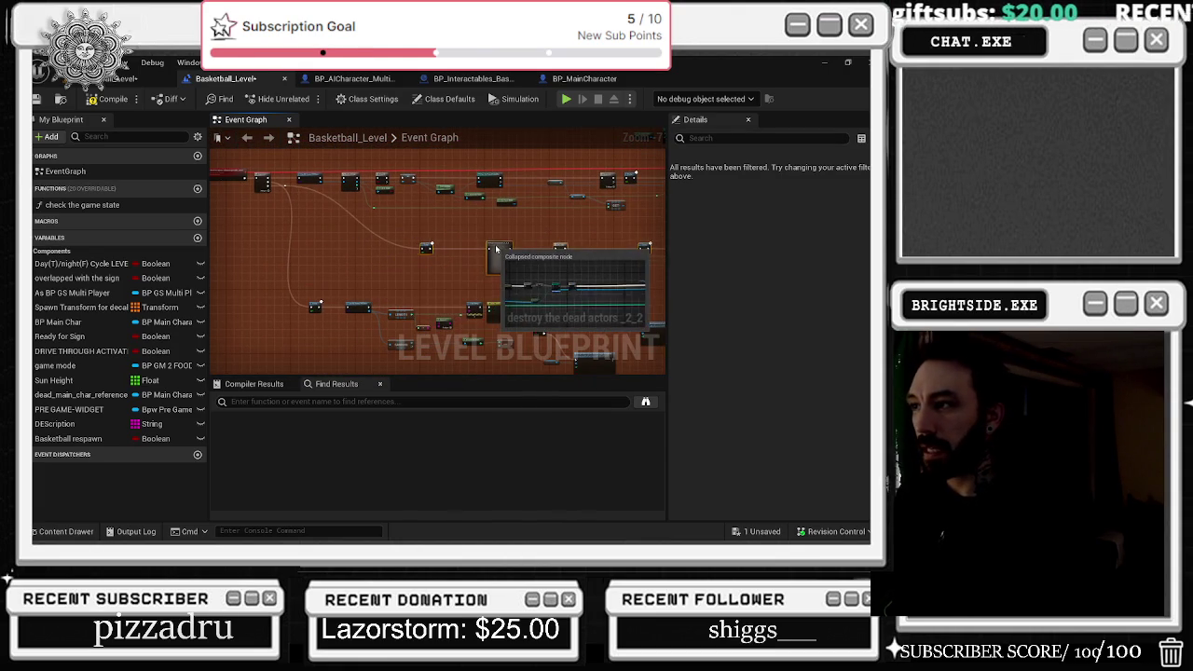
{"action": "scroll", "coordinate": [405, 266], "scroll_direction": "down", "scroll_amount": 1}
{"action": "mouse_move", "coordinate": [623, 358]}
{"action": "left_mouse_down"}
{"action": "mouse_move", "coordinate": [618, 297]}
{"action": "mouse_move", "coordinate": [578, 308]}
{"action": "mouse_move", "coordinate": [494, 289]}
{"action": "mouse_move", "coordinate": [447, 278]}
{"action": "mouse_move", "coordinate": [410, 250]}
{"action": "left_mouse_up"}
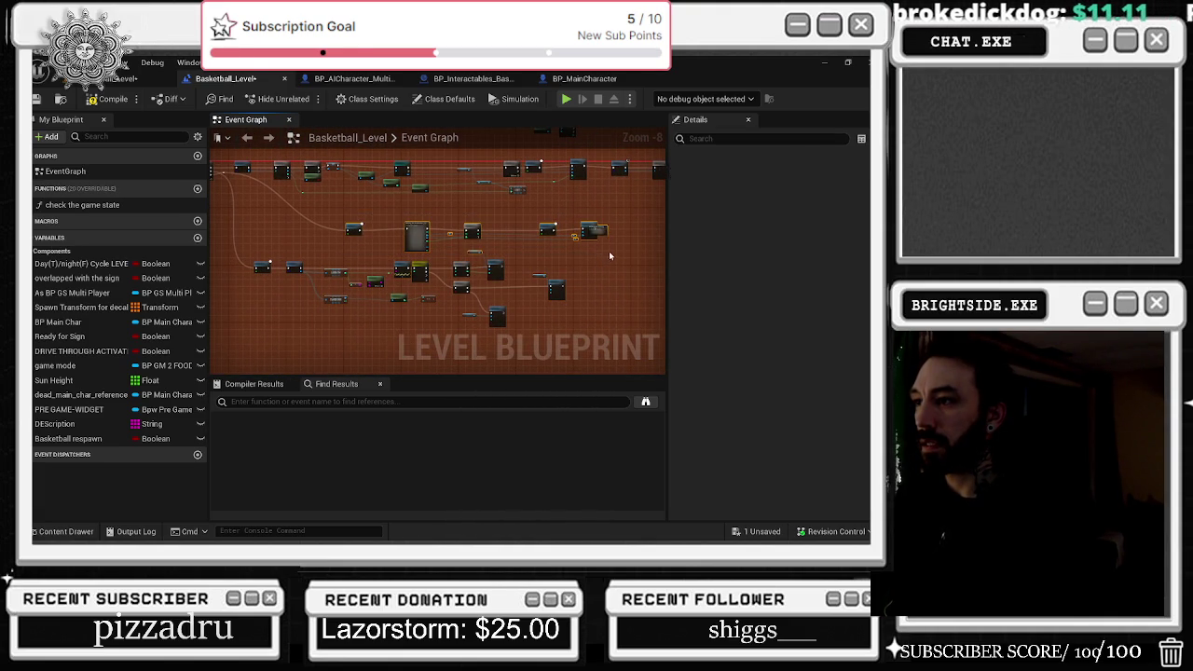
{"action": "mouse_move", "coordinate": [476, 232]}
{"action": "left_mouse_down"}
{"action": "mouse_move", "coordinate": [501, 245]}
{"action": "mouse_move", "coordinate": [404, 347]}
{"action": "left_mouse_up"}
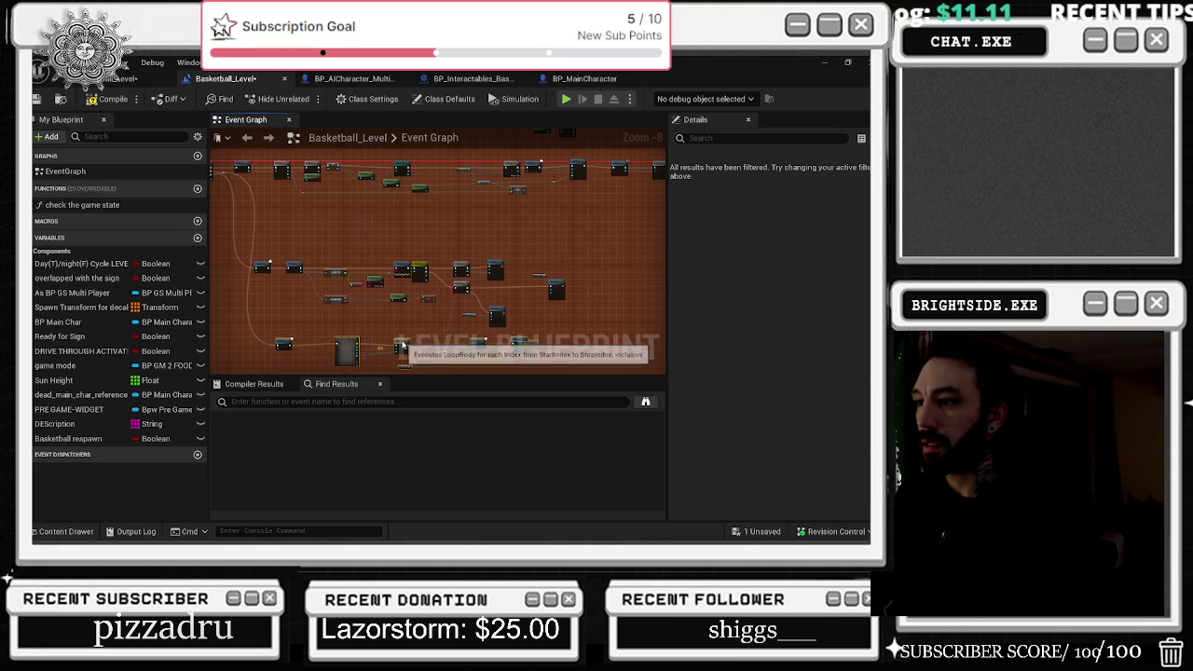
{"action": "left_click_drag", "start_coordinate": [268, 256], "coordinate": [580, 328]}
{"action": "left_click_drag", "start_coordinate": [497, 317], "coordinate": [497, 284]}
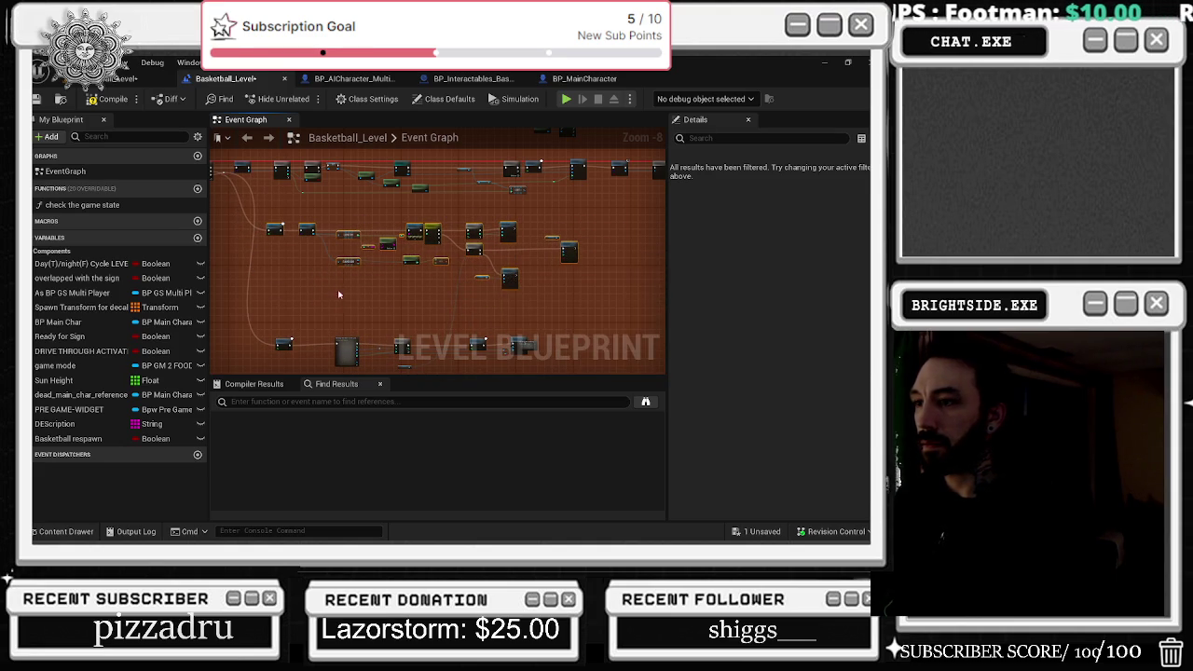
- Marquee-select the bottom row and inspect the 'old respawn working' collapsed node
{"action": "left_click_drag", "start_coordinate": [290, 292], "coordinate": [538, 336]}
{"action": "left_click", "coordinate": [511, 287]}
{"action": "left_click_drag", "start_coordinate": [304, 293], "coordinate": [567, 328]}
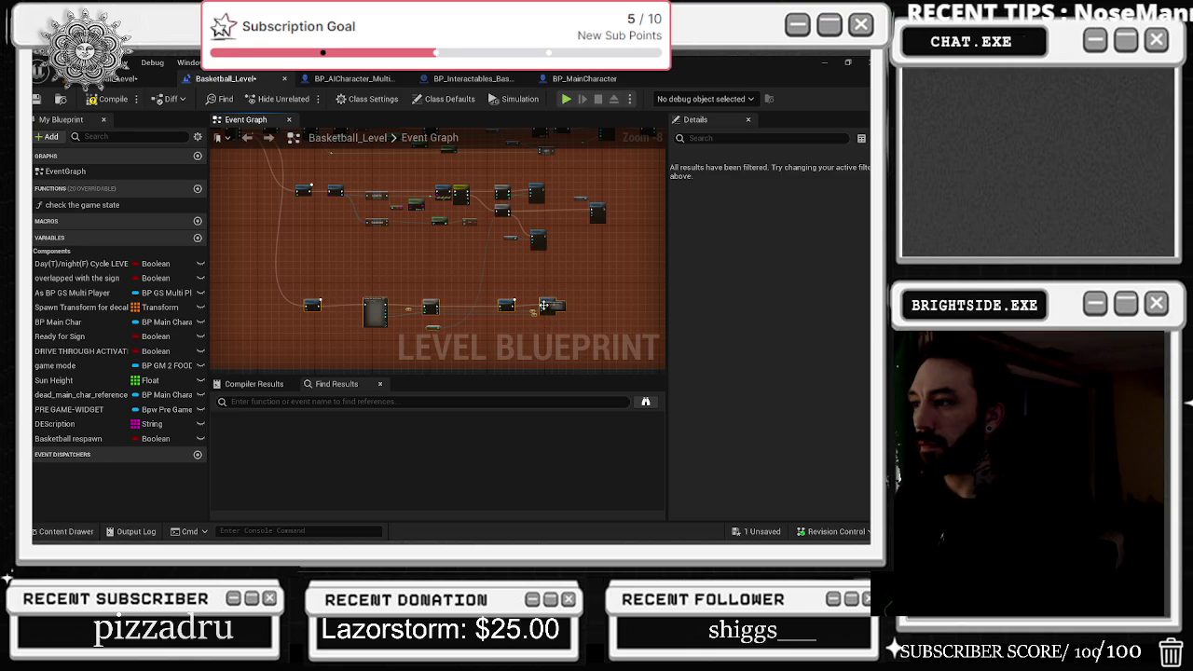
{"action": "scroll", "coordinate": [561, 308], "scroll_direction": "up", "scroll_amount": 2}
{"action": "scroll", "coordinate": [561, 309], "scroll_direction": "up", "scroll_amount": 2}
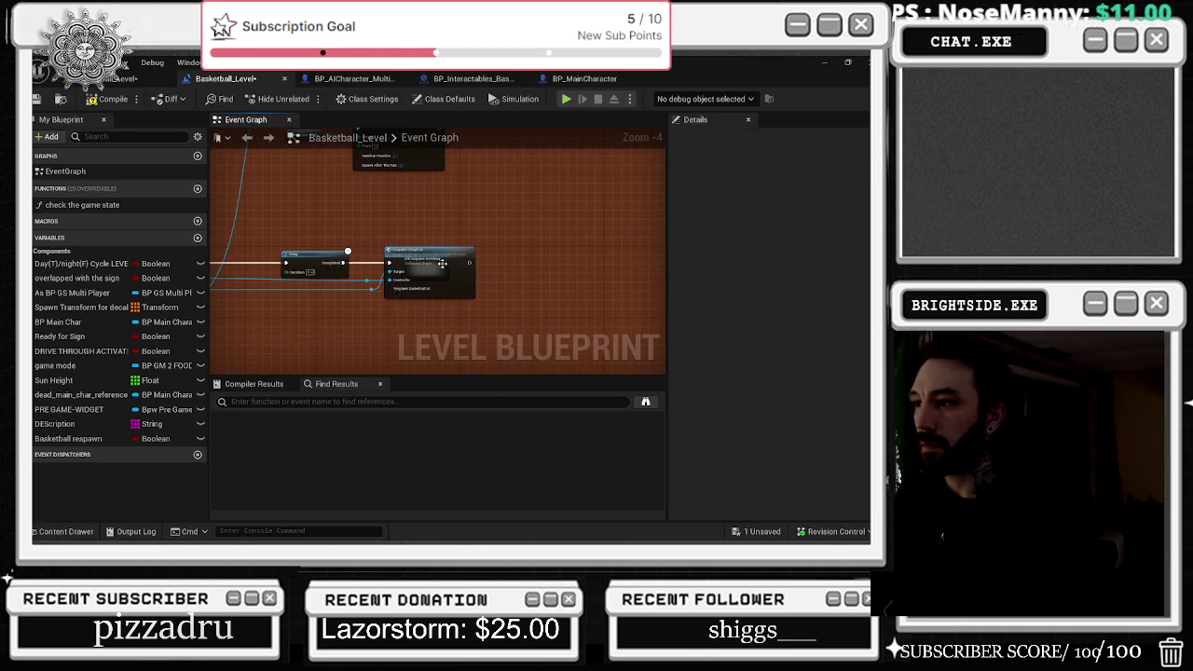
{"action": "left_click", "coordinate": [568, 267]}
{"action": "left_click_drag", "start_coordinate": [501, 277], "coordinate": [665, 295]}
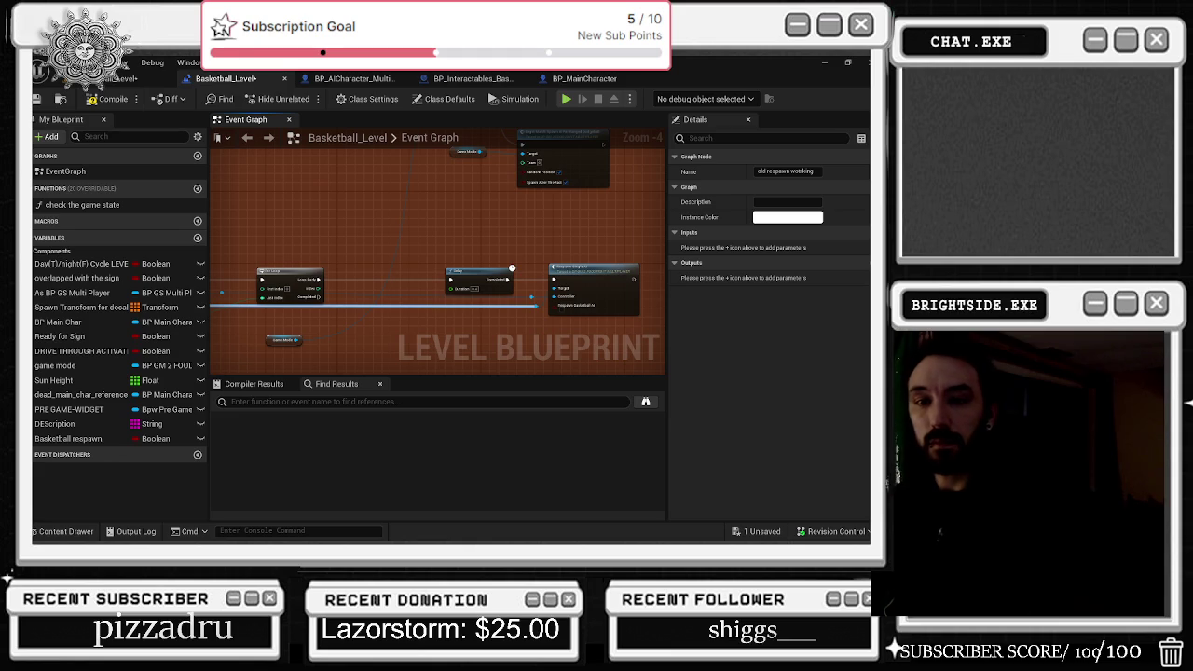
- Check the blueprint action list and dismiss it without adding a node
{"action": "mouse_move", "coordinate": [378, 222]}
{"action": "left_mouse_down"}
{"action": "mouse_move", "coordinate": [447, 227]}
{"action": "mouse_move", "coordinate": [362, 223]}
{"action": "mouse_move", "coordinate": [516, 216]}
{"action": "left_mouse_up"}
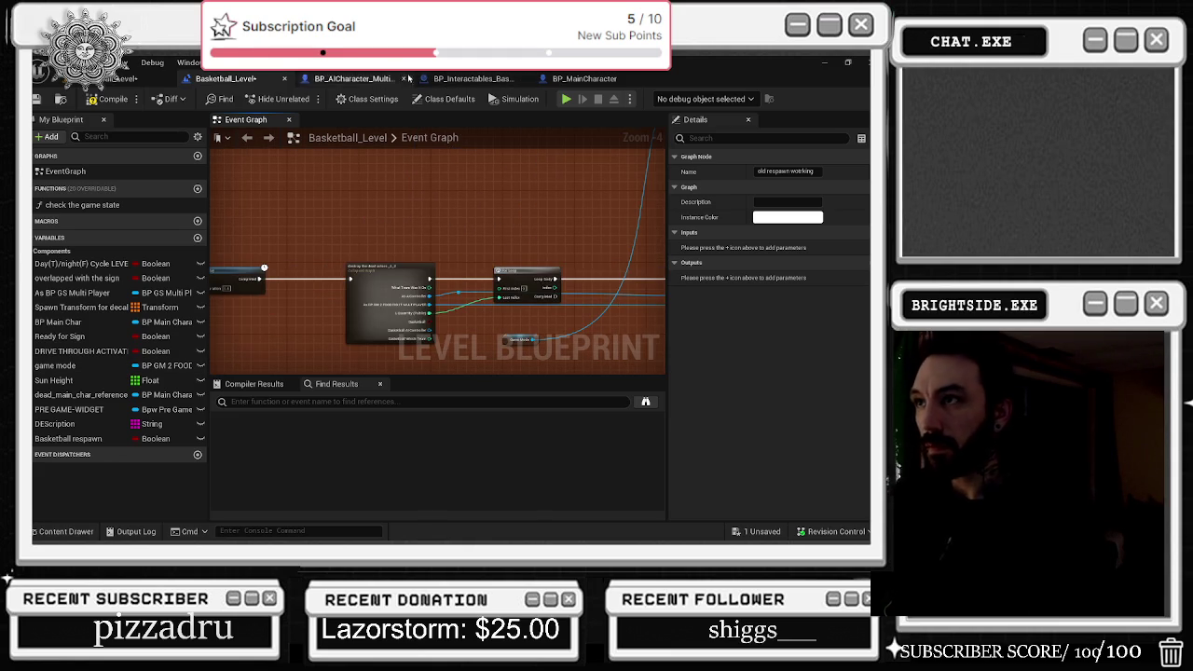
{"action": "right_click", "coordinate": [373, 257]}
{"action": "left_click", "coordinate": [288, 307]}
{"action": "left_click_drag", "start_coordinate": [288, 307], "coordinate": [390, 259]}
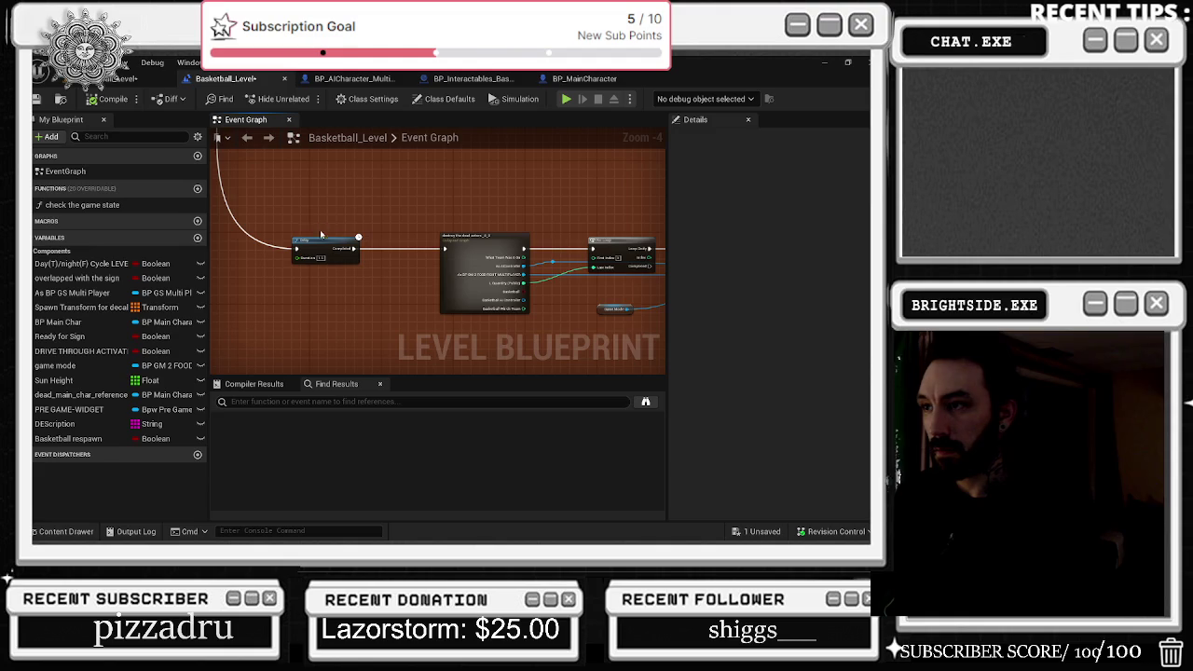
{"action": "scroll", "coordinate": [387, 212], "scroll_direction": "down", "scroll_amount": 5}
{"action": "scroll", "coordinate": [349, 278], "scroll_direction": "up", "scroll_amount": 7}
- Connect the output pin down to the lower-left node, linking Sequence to Get All Actors
{"action": "left_click_drag", "start_coordinate": [393, 292], "coordinate": [248, 244]}
{"action": "scroll", "coordinate": [248, 244], "scroll_direction": "down", "scroll_amount": 5}
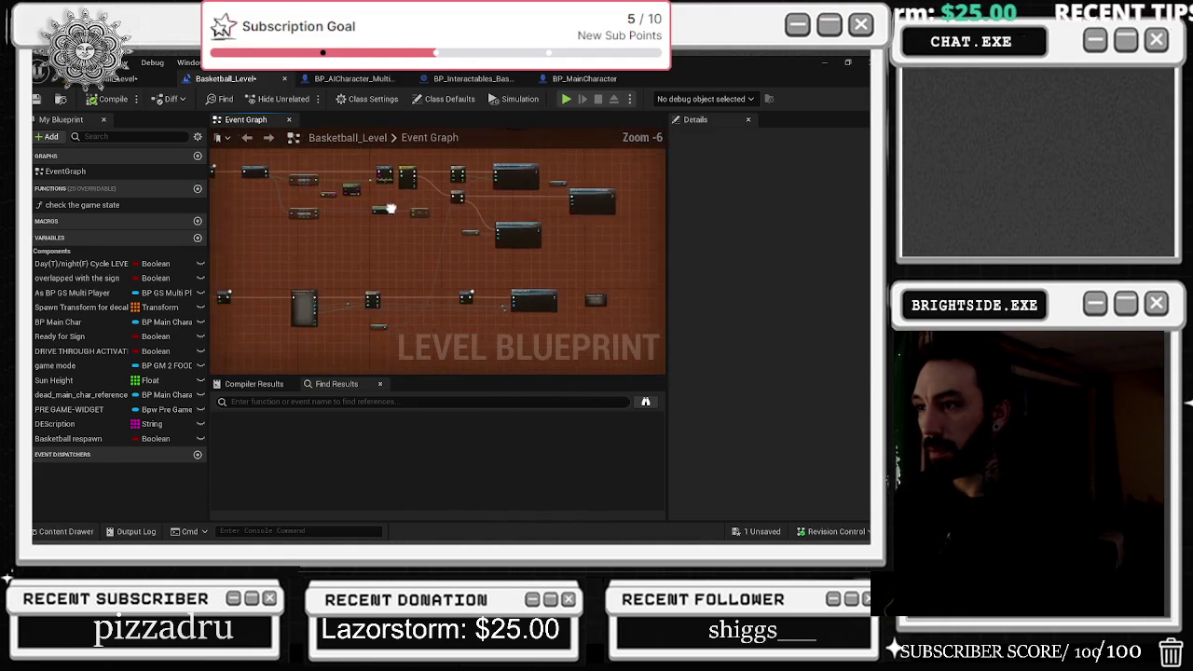
{"action": "left_click", "coordinate": [452, 309]}
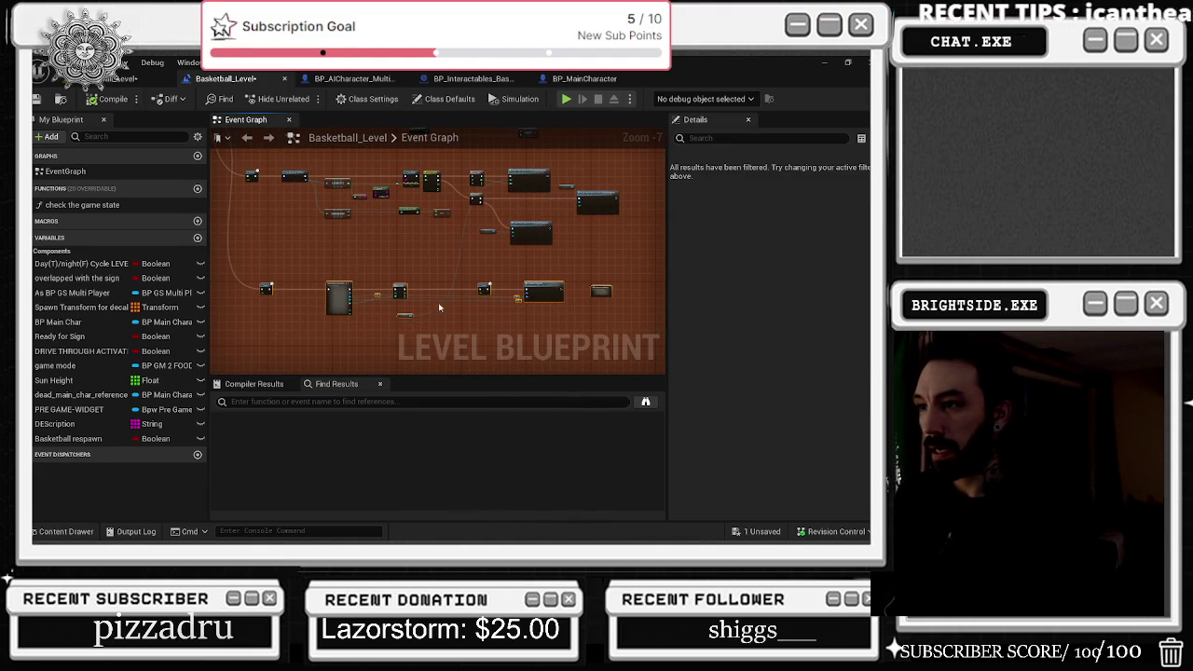
{"action": "mouse_move", "coordinate": [340, 293]}
{"action": "left_mouse_down"}
{"action": "mouse_move", "coordinate": [413, 280]}
{"action": "mouse_move", "coordinate": [298, 245]}
{"action": "mouse_move", "coordinate": [492, 267]}
{"action": "mouse_move", "coordinate": [288, 266]}
{"action": "mouse_move", "coordinate": [410, 267]}
{"action": "left_mouse_up"}
{"action": "scroll", "coordinate": [410, 267], "scroll_direction": "up", "scroll_amount": 2}
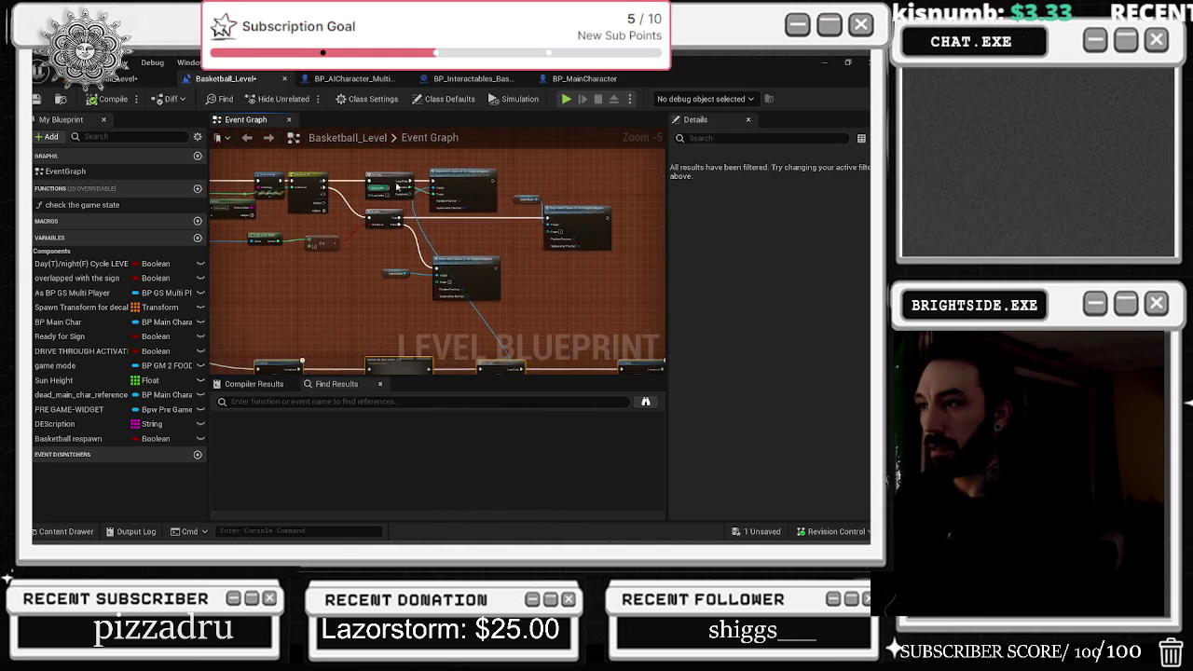
{"action": "mouse_move", "coordinate": [495, 188]}
{"action": "left_mouse_down"}
{"action": "mouse_move", "coordinate": [467, 253]}
{"action": "mouse_move", "coordinate": [386, 339]}
{"action": "mouse_move", "coordinate": [264, 307]}
{"action": "left_mouse_up"}
{"action": "mouse_move", "coordinate": [379, 274]}
{"action": "left_mouse_down"}
{"action": "mouse_move", "coordinate": [413, 267]}
{"action": "mouse_move", "coordinate": [606, 355]}
{"action": "left_mouse_up"}
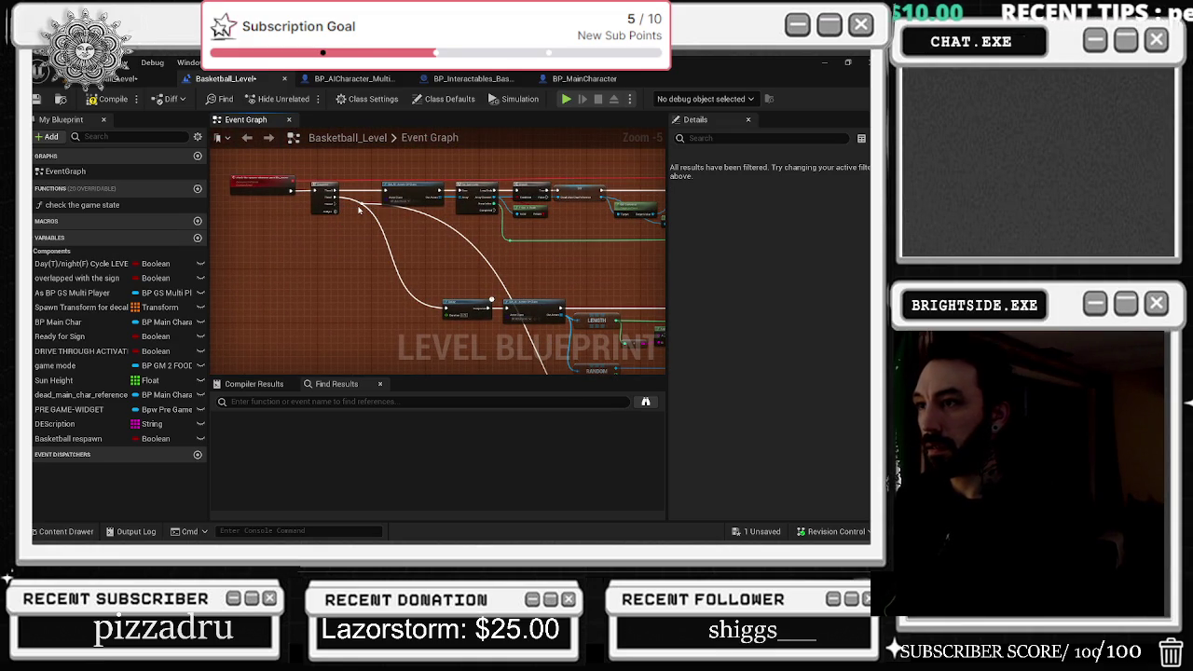
- Route the loose wire down and label its reroute node 'WAS PLUGED INTO 2'
{"action": "left_click_drag", "start_coordinate": [358, 204], "coordinate": [343, 230]}
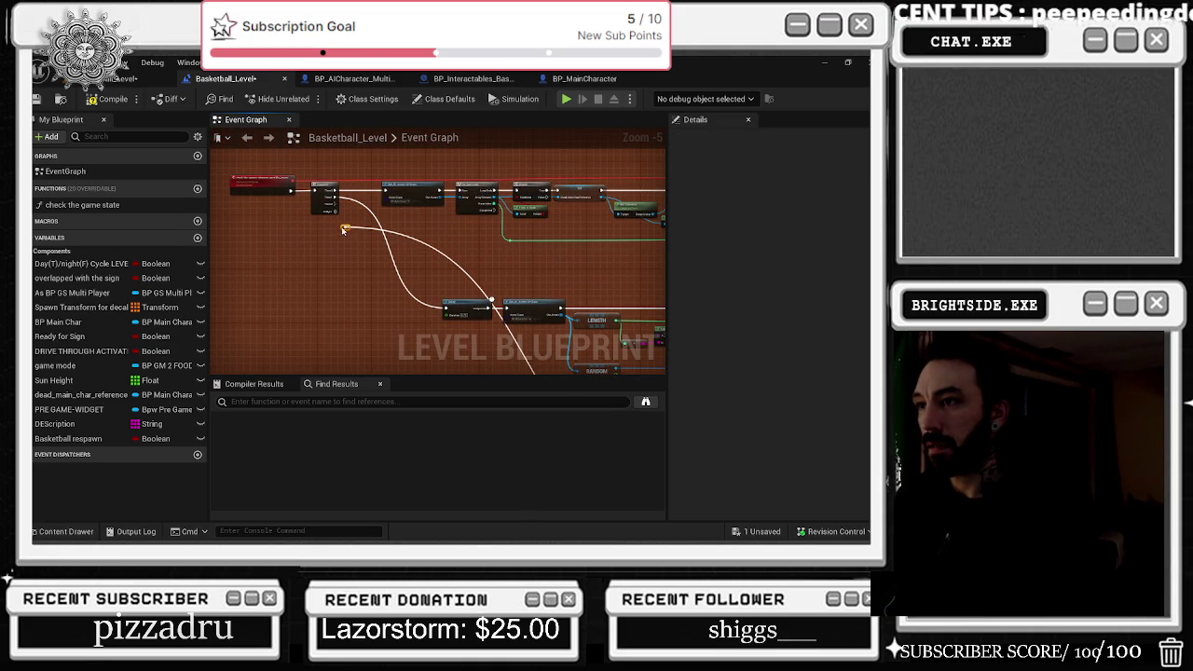
{"action": "scroll", "coordinate": [347, 229], "scroll_direction": "up", "scroll_amount": 5}
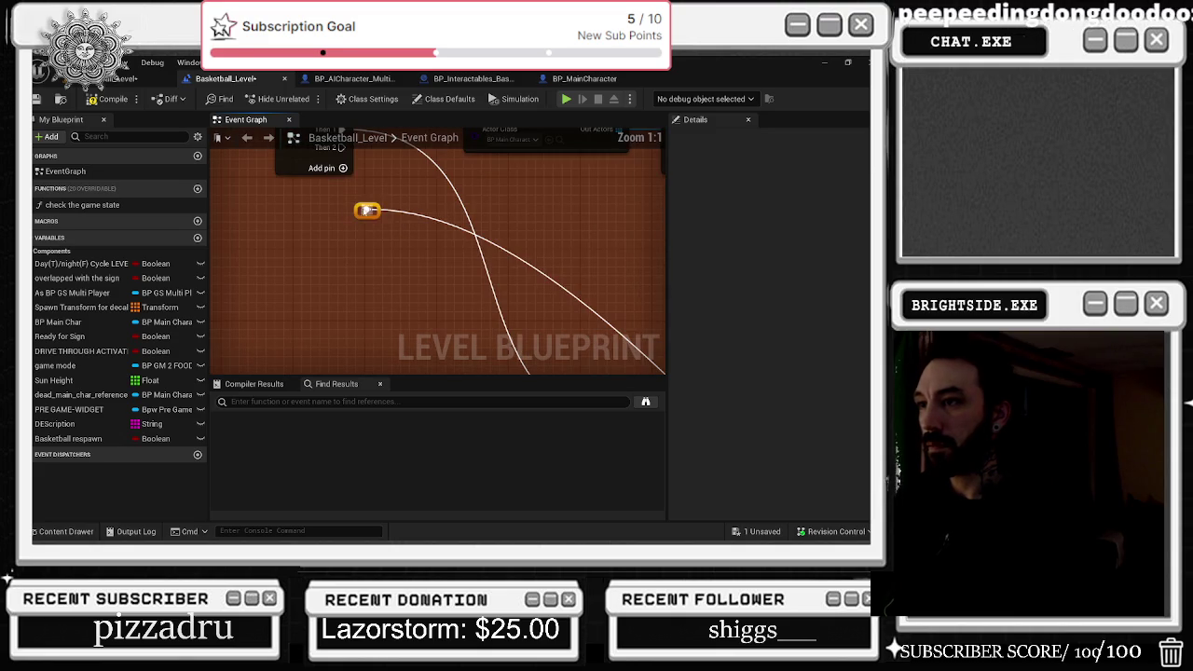
{"action": "left_click", "coordinate": [370, 193]}
{"action": "type", "text": "WAS"}
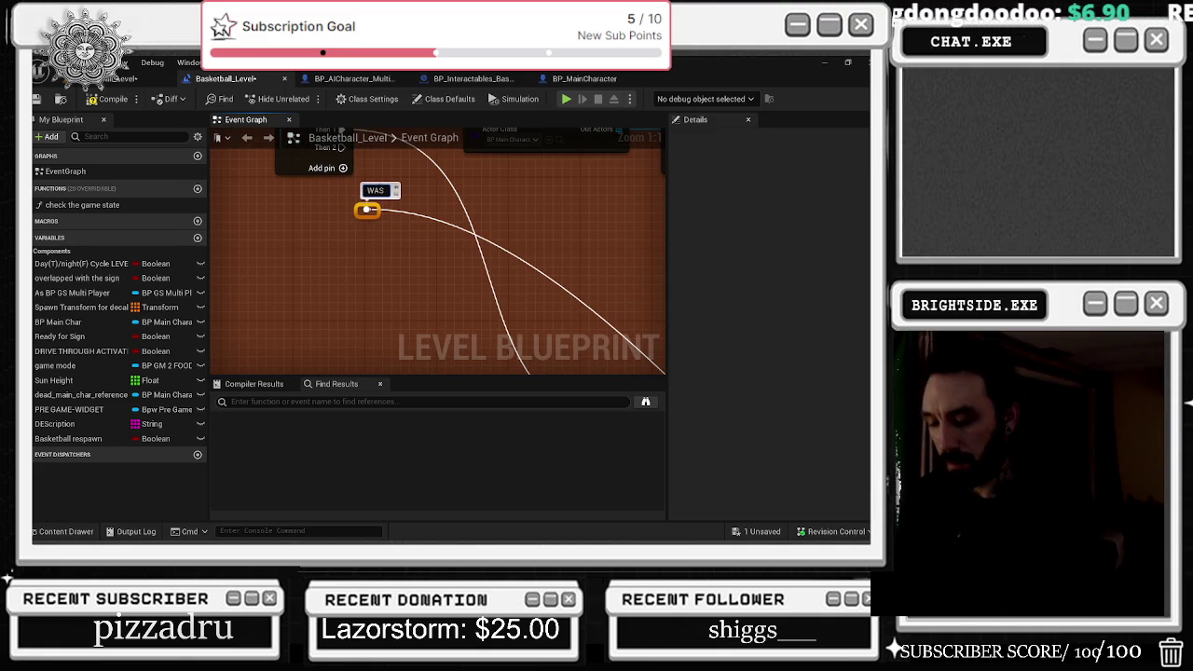
{"action": "type", "text": " PLUGED INTO 2"}
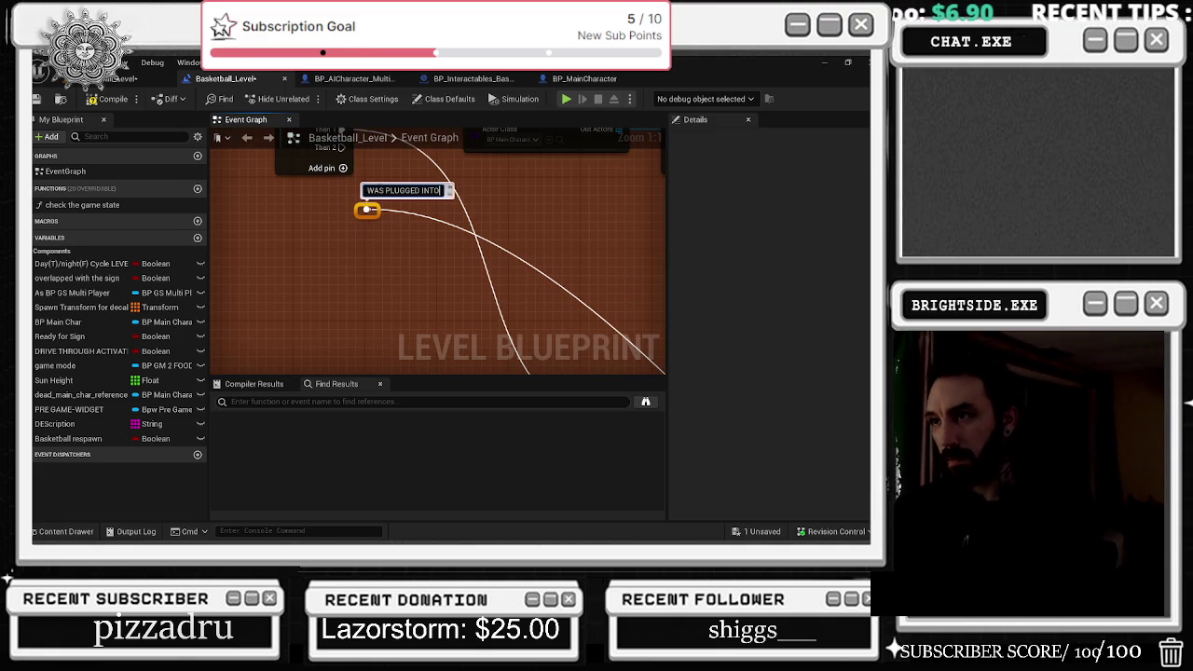
{"action": "key", "text": "Return"}
- Add a reroute point on the curved wire and drag it to square the wire off
{"action": "scroll", "coordinate": [559, 213], "scroll_direction": "down", "scroll_amount": 3}
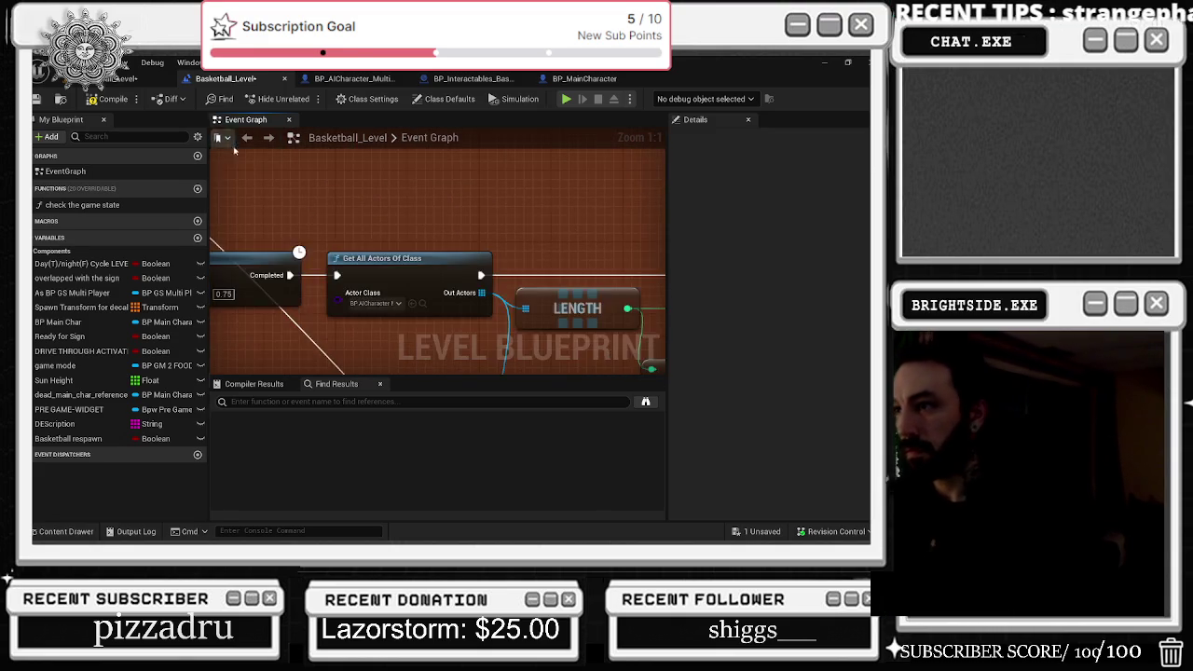
{"action": "scroll", "coordinate": [559, 213], "scroll_direction": "down", "scroll_amount": 3}
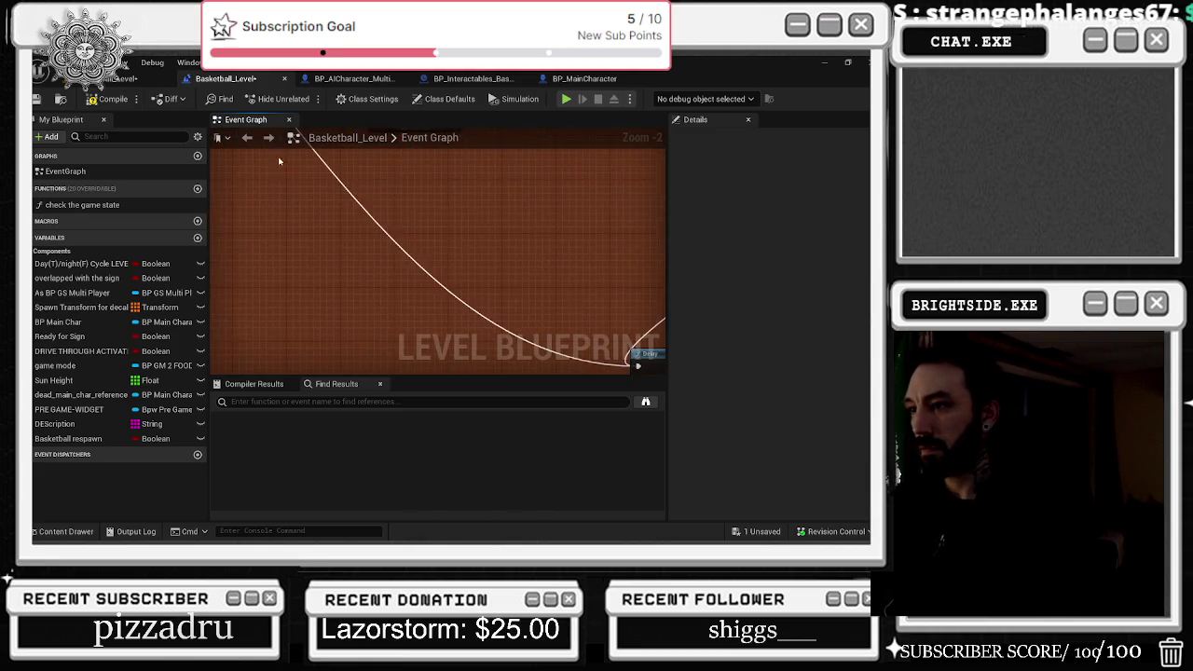
{"action": "double_click", "coordinate": [469, 266]}
{"action": "mouse_move", "coordinate": [469, 267]}
{"action": "left_mouse_down"}
{"action": "mouse_move", "coordinate": [344, 324]}
{"action": "mouse_move", "coordinate": [366, 245]}
{"action": "left_mouse_up"}
- Shift the lower-left node group and the lower row of nodes into neater positions
{"action": "mouse_move", "coordinate": [295, 323]}
{"action": "left_mouse_down"}
{"action": "mouse_move", "coordinate": [339, 330]}
{"action": "mouse_move", "coordinate": [221, 276]}
{"action": "left_mouse_up"}
{"action": "scroll", "coordinate": [305, 321], "scroll_direction": "down", "scroll_amount": 2}
{"action": "left_click_drag", "start_coordinate": [373, 280], "coordinate": [399, 280]}
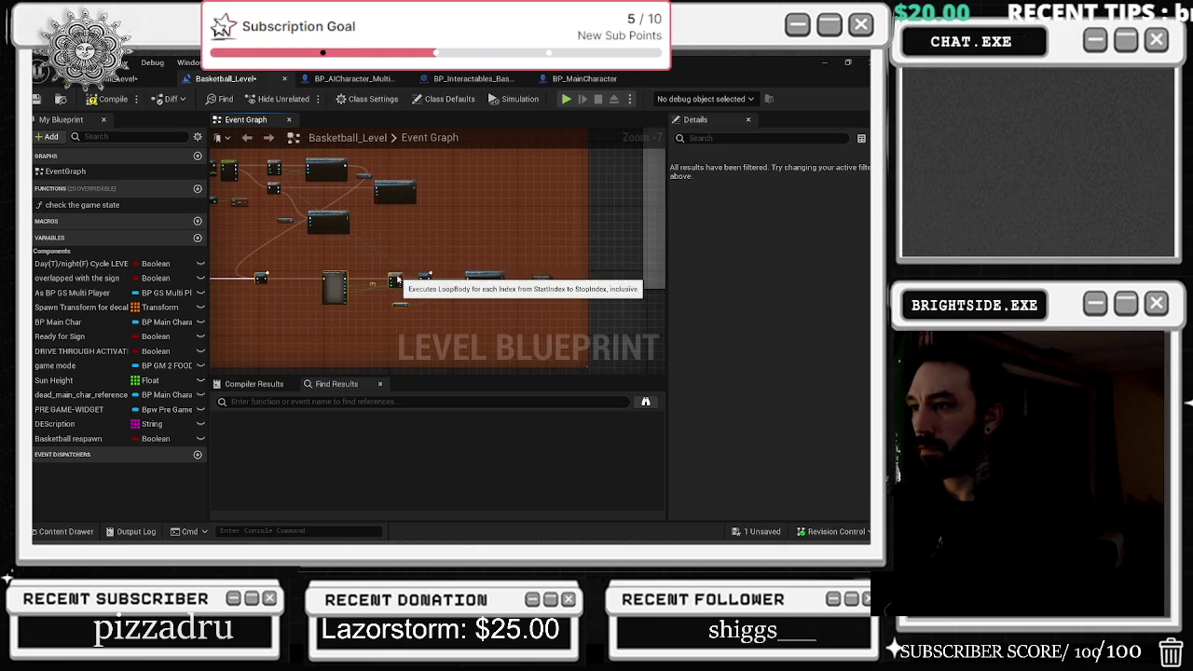
{"action": "left_click_drag", "start_coordinate": [538, 280], "coordinate": [626, 270]}
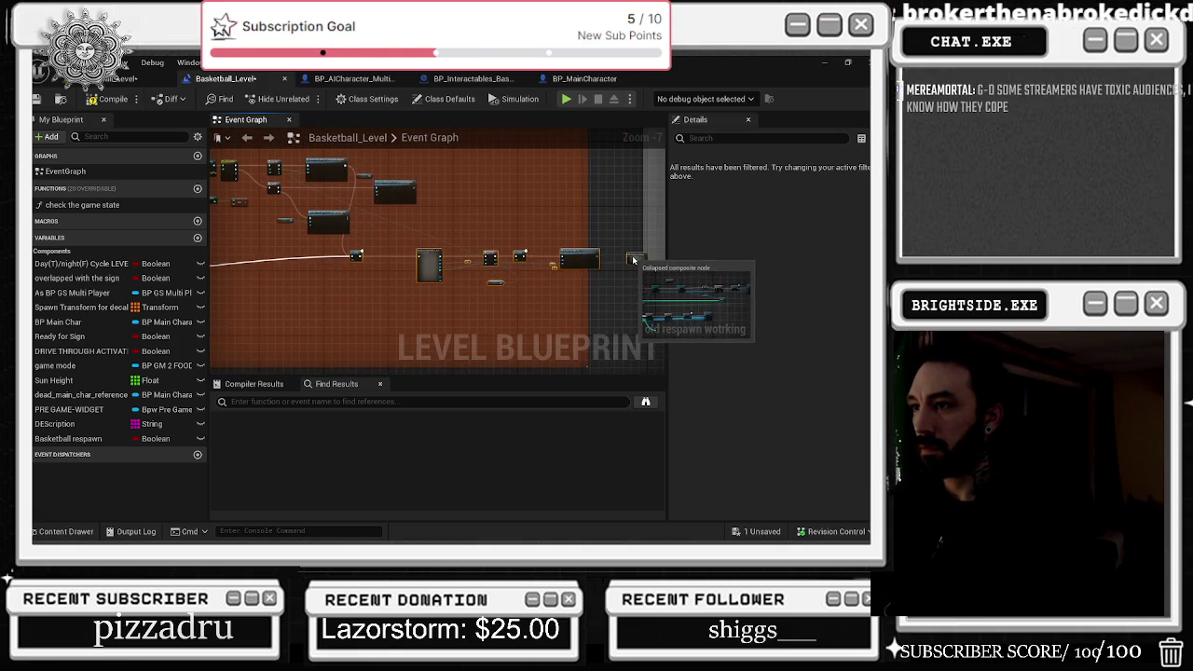
{"action": "scroll", "coordinate": [639, 273], "scroll_direction": "down", "scroll_amount": 2}
{"action": "scroll", "coordinate": [259, 267], "scroll_direction": "up", "scroll_amount": 2}
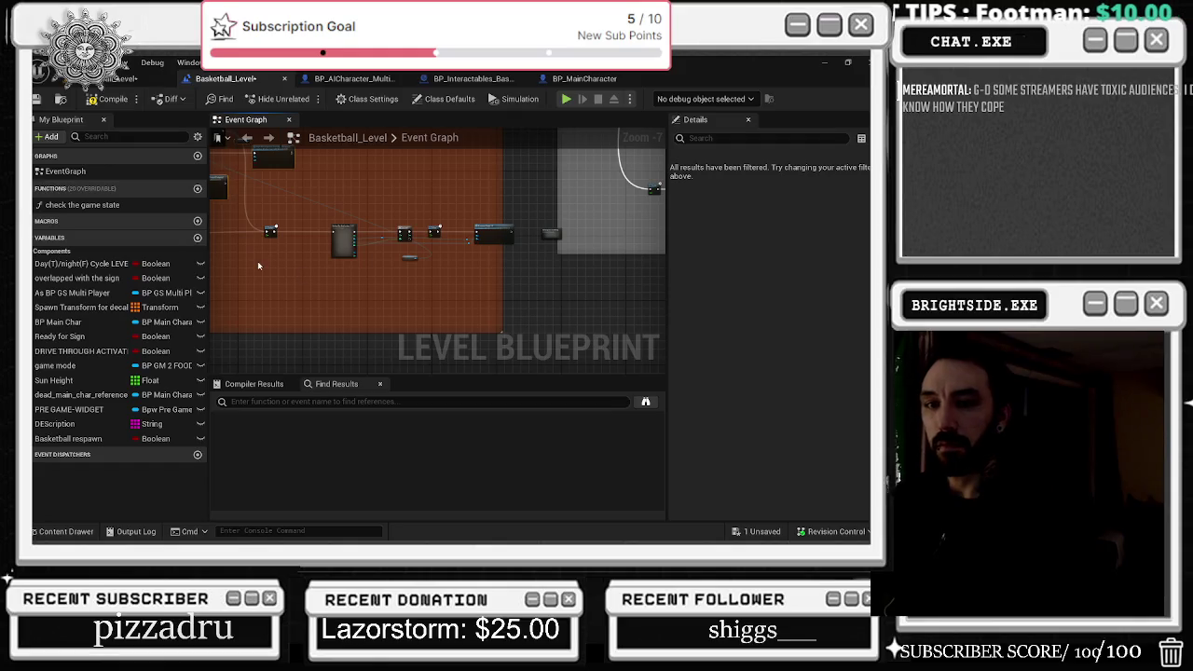
{"action": "mouse_move", "coordinate": [258, 221]}
{"action": "left_mouse_down"}
{"action": "mouse_move", "coordinate": [559, 269]}
{"action": "mouse_move", "coordinate": [546, 242]}
{"action": "left_mouse_up"}
{"action": "scroll", "coordinate": [455, 232], "scroll_direction": "down", "scroll_amount": 5}
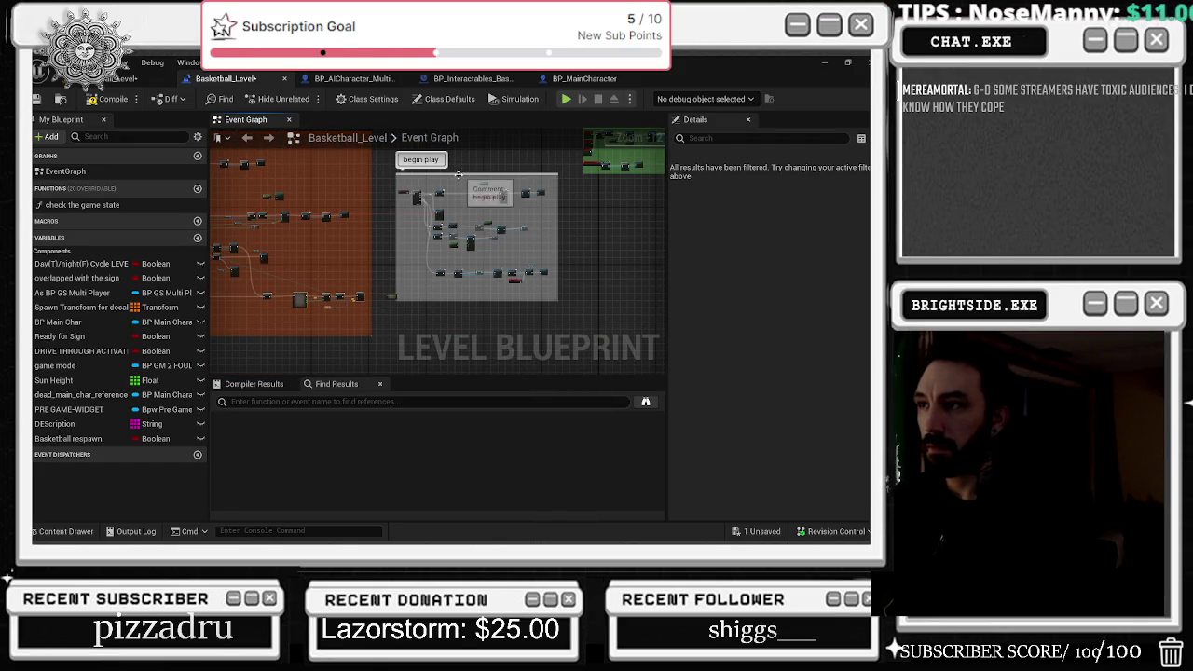
- Nudge the begin play comment box right, then select the game mode variable to view its details
{"action": "left_click_drag", "start_coordinate": [457, 173], "coordinate": [479, 183]}
{"action": "scroll", "coordinate": [407, 201], "scroll_direction": "up", "scroll_amount": 3}
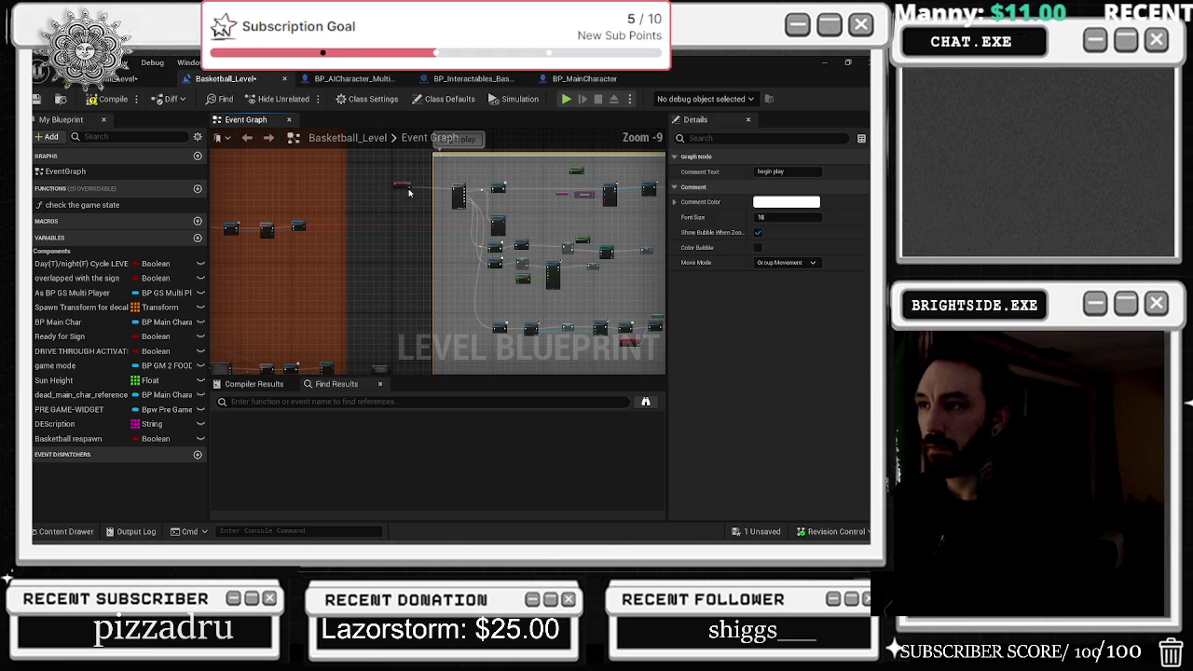
{"action": "left_click", "coordinate": [401, 185]}
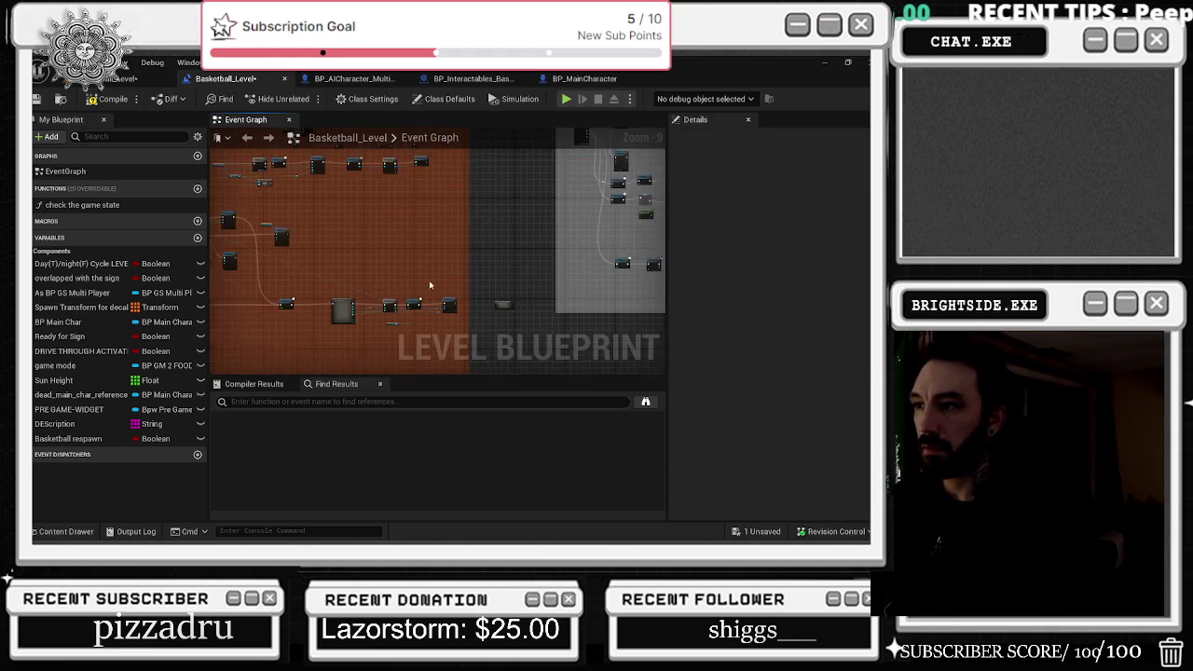
{"action": "scroll", "coordinate": [445, 246], "scroll_direction": "up", "scroll_amount": 4}
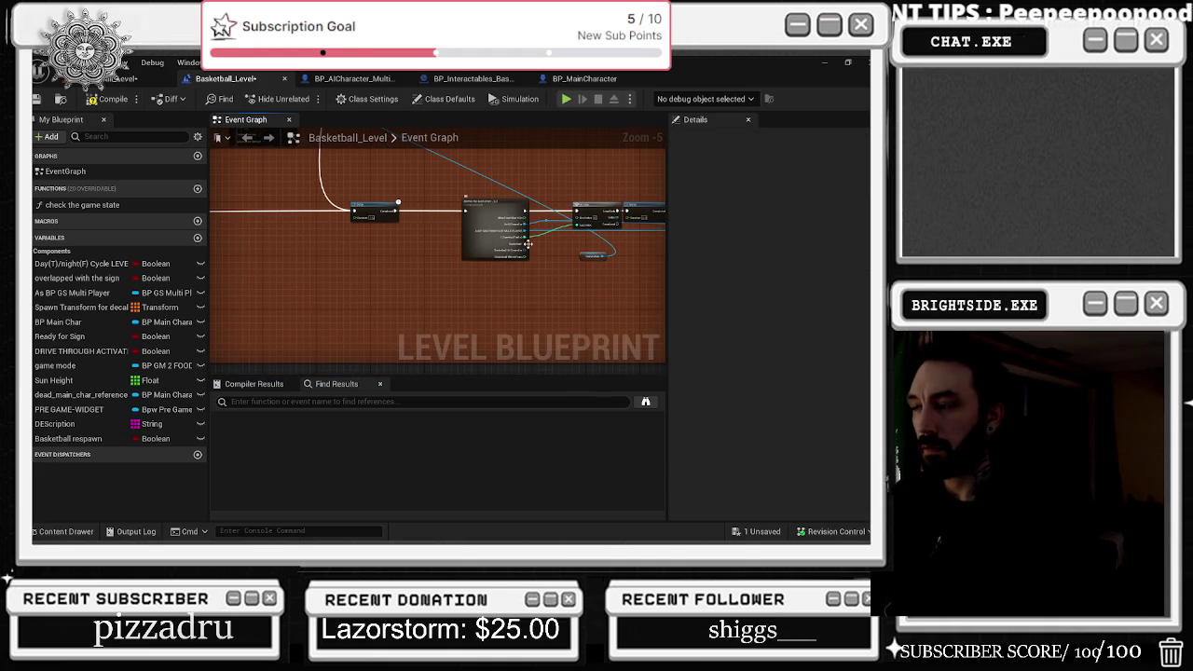
{"action": "left_click", "coordinate": [593, 256]}
{"action": "scroll", "coordinate": [359, 197], "scroll_direction": "down", "scroll_amount": 7}
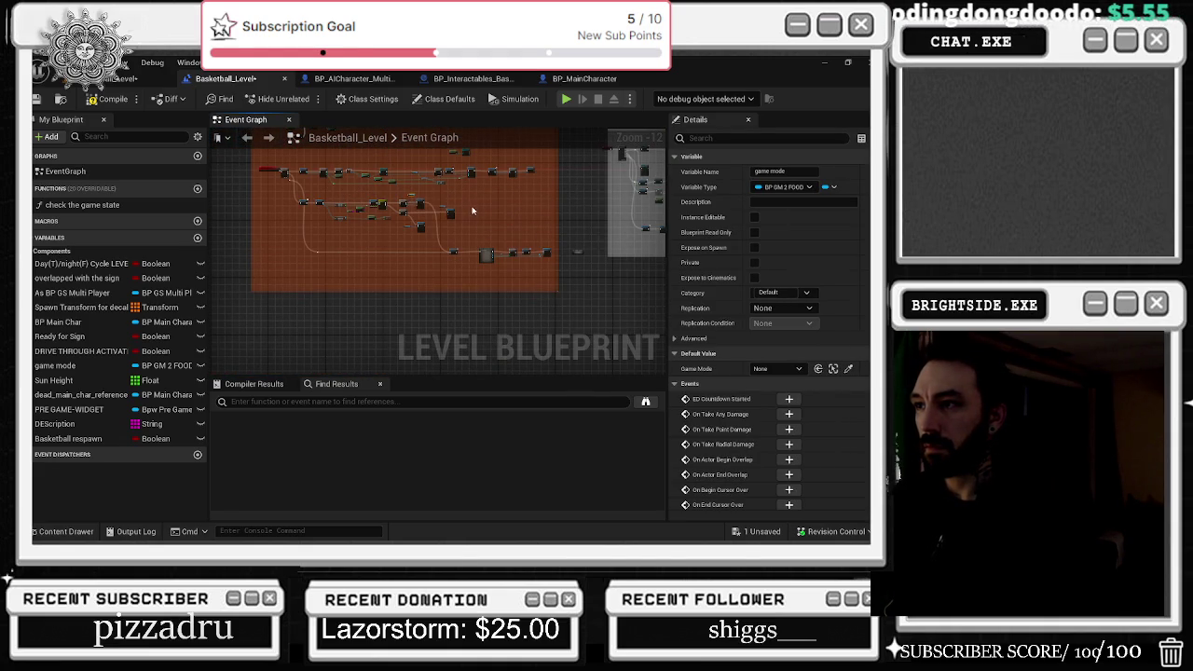
{"action": "scroll", "coordinate": [472, 211], "scroll_direction": "up", "scroll_amount": 7}
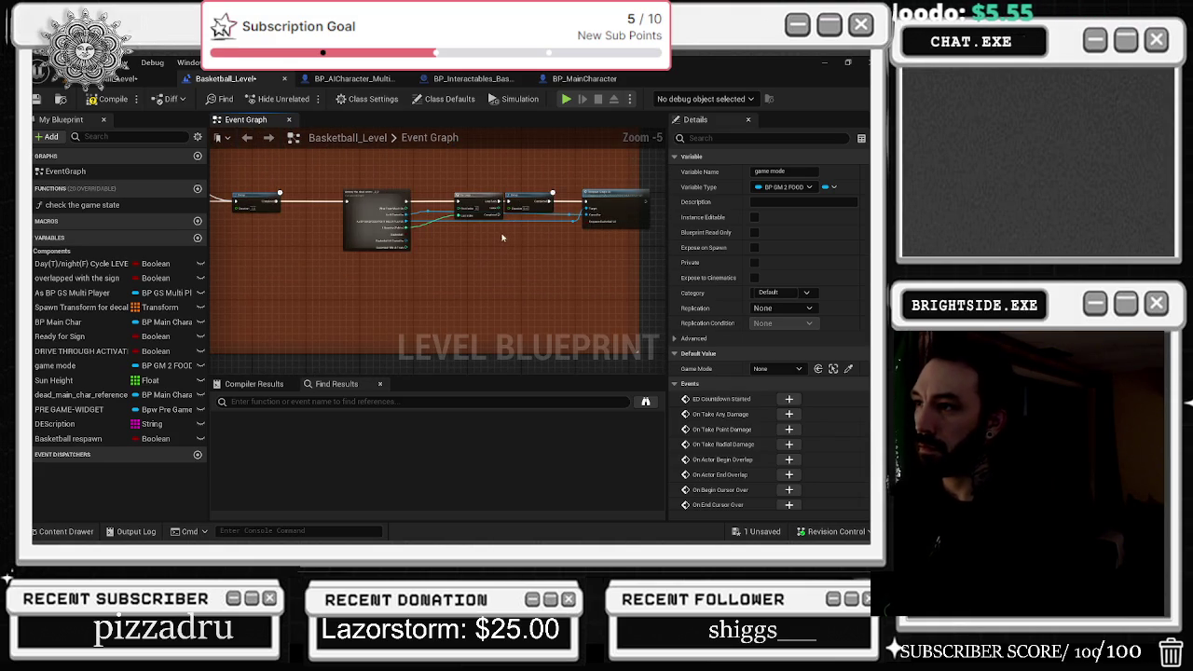
{"action": "left_click", "coordinate": [457, 209]}
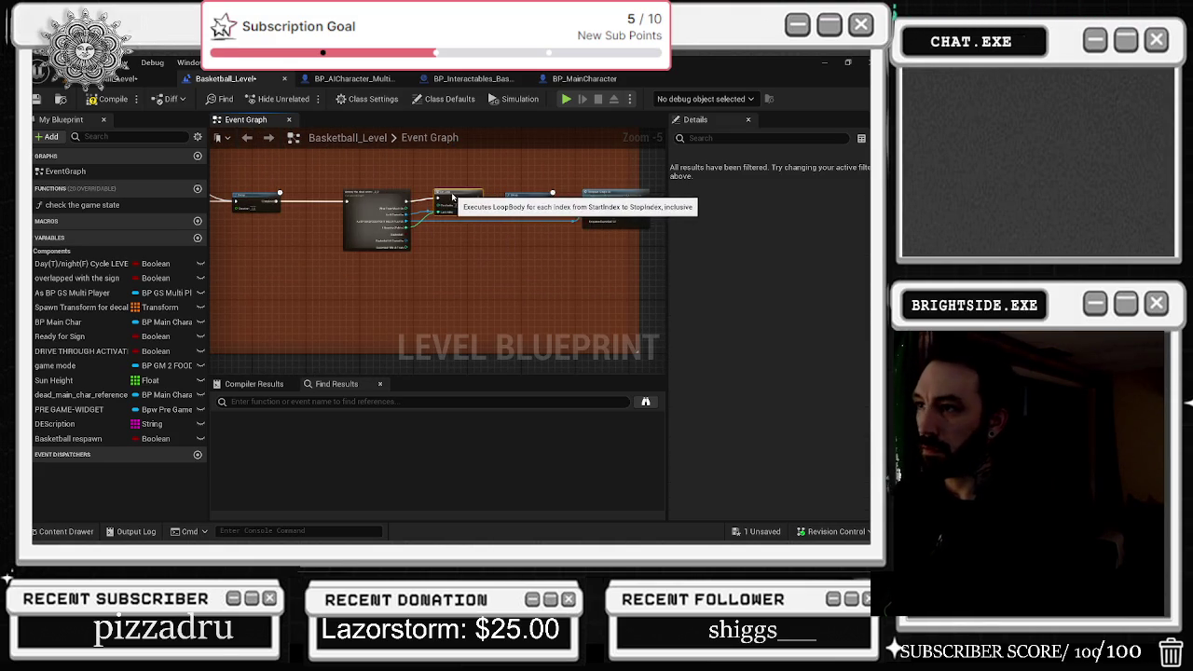
{"action": "left_click", "coordinate": [601, 191]}
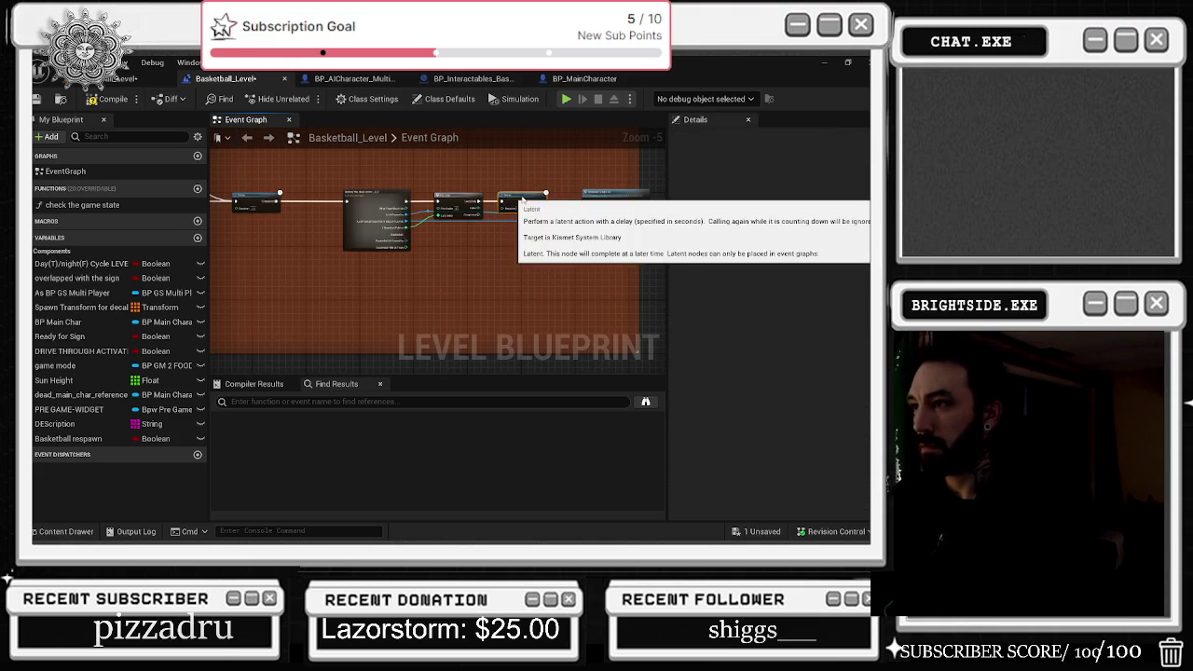
{"action": "mouse_move", "coordinate": [628, 173]}
{"action": "left_mouse_down"}
{"action": "mouse_move", "coordinate": [533, 229]}
{"action": "mouse_move", "coordinate": [591, 235]}
{"action": "left_mouse_up"}
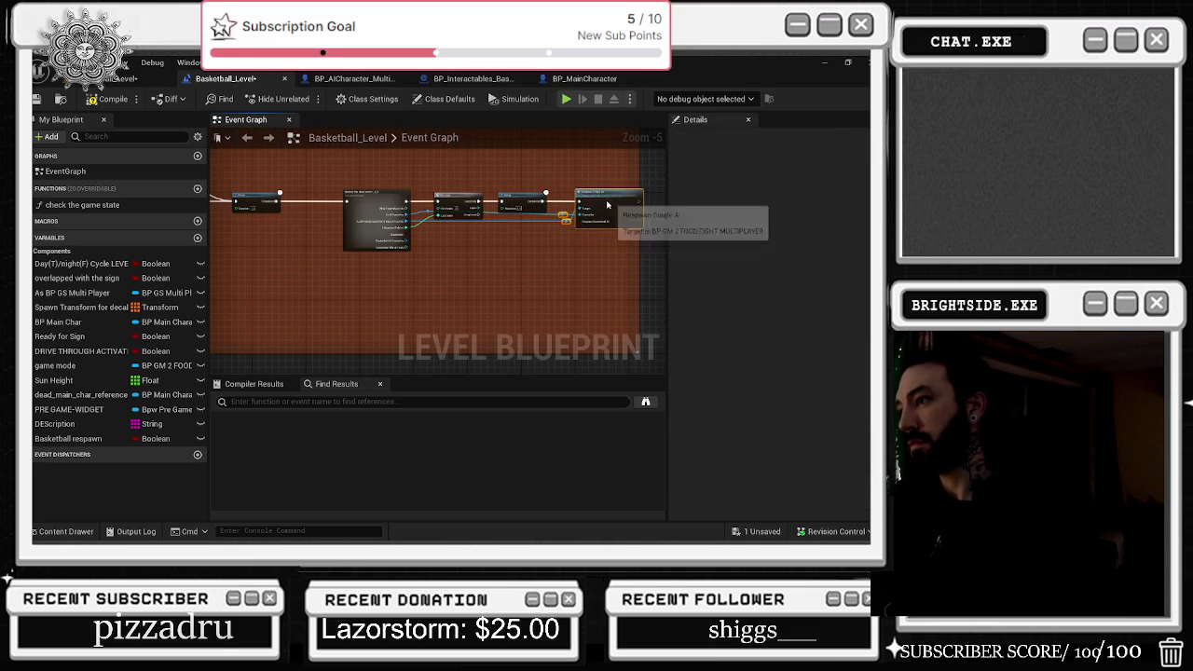
{"action": "scroll", "coordinate": [448, 218], "scroll_direction": "up", "scroll_amount": 1}
{"action": "scroll", "coordinate": [447, 218], "scroll_direction": "down", "scroll_amount": 1}
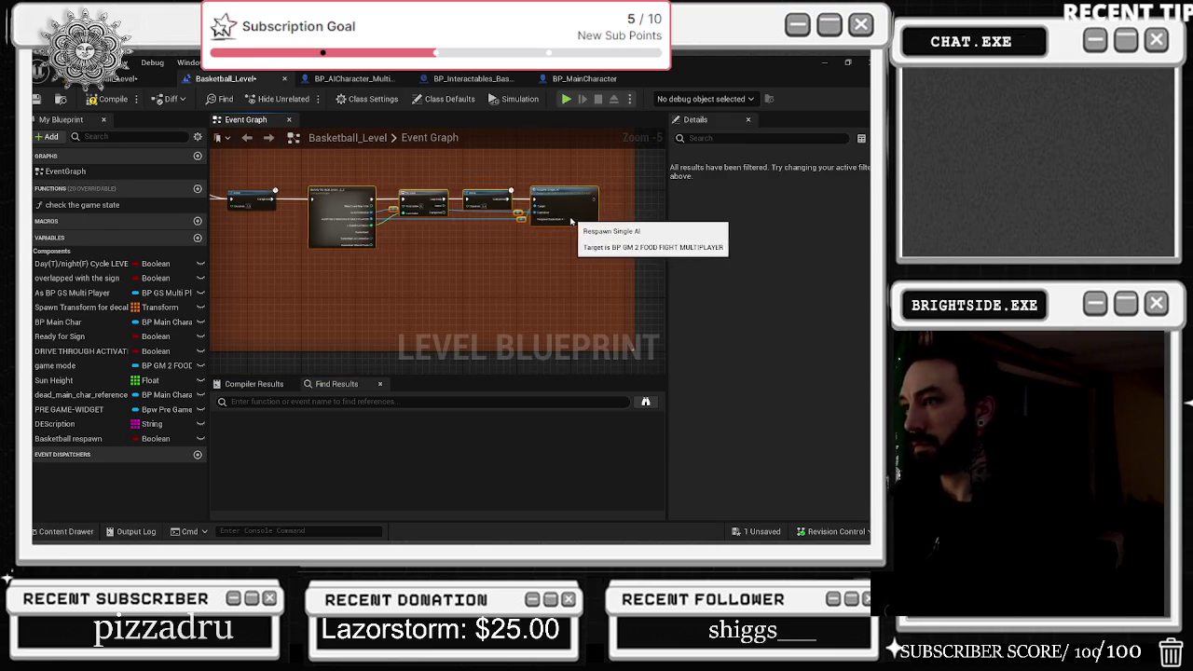
{"action": "scroll", "coordinate": [483, 227], "scroll_direction": "up", "scroll_amount": 2}
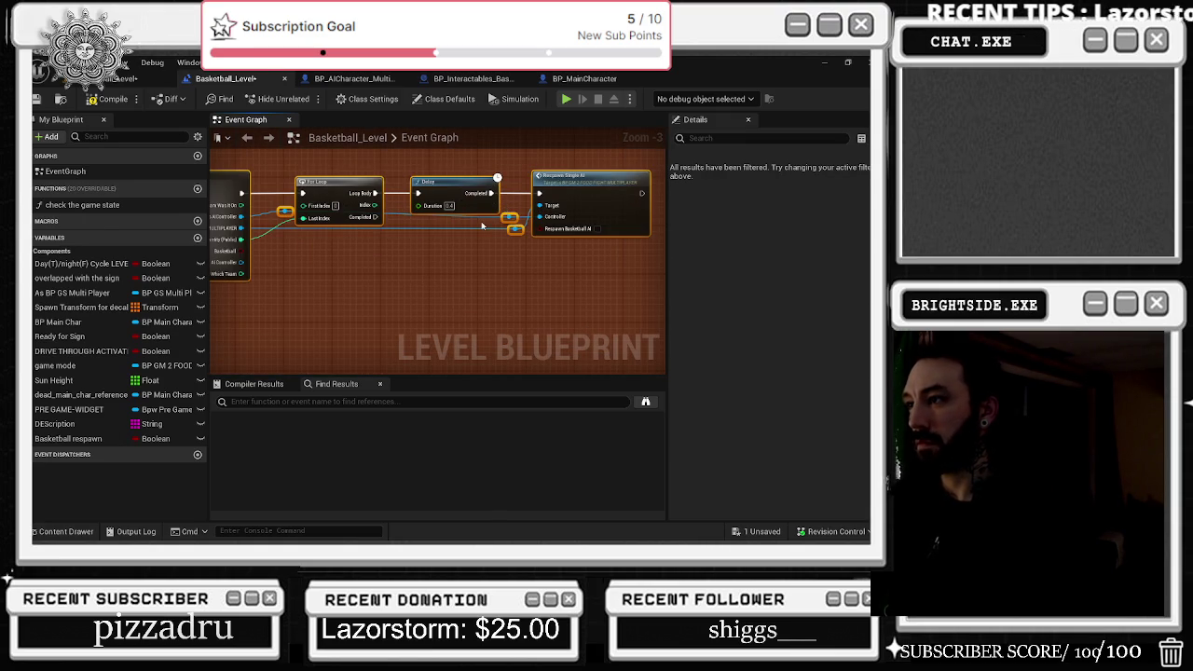
{"action": "left_click_drag", "start_coordinate": [481, 227], "coordinate": [537, 241]}
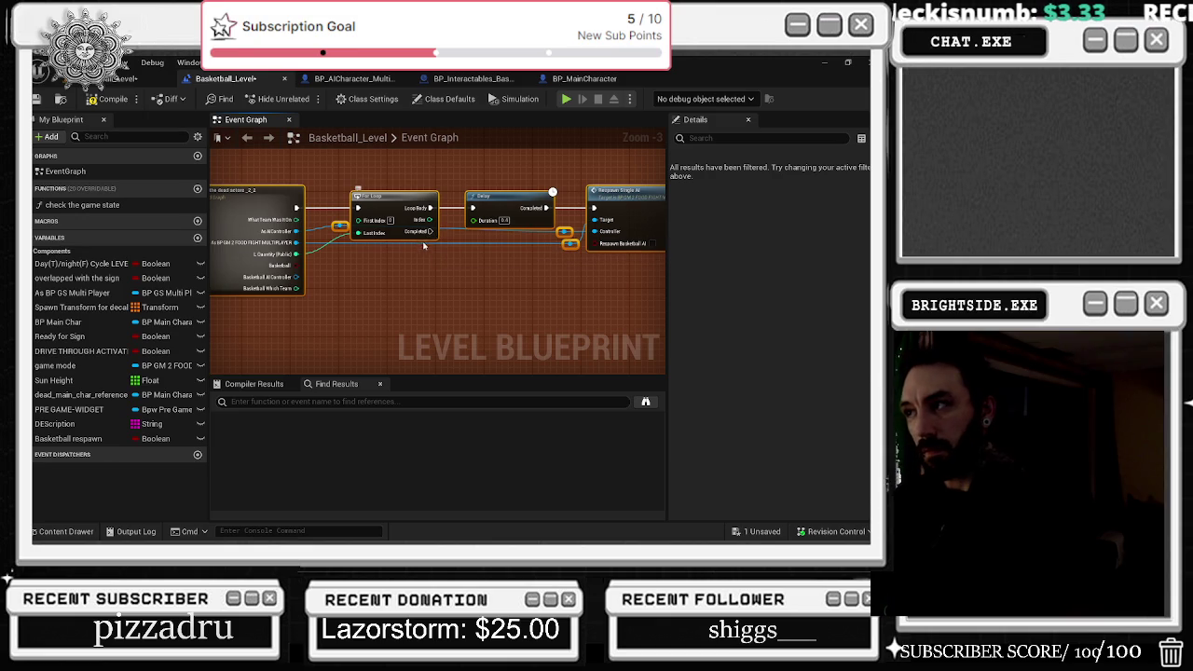
{"action": "mouse_move", "coordinate": [417, 254]}
{"action": "left_mouse_down"}
{"action": "mouse_move", "coordinate": [527, 238]}
{"action": "mouse_move", "coordinate": [389, 246]}
{"action": "mouse_move", "coordinate": [535, 255]}
{"action": "mouse_move", "coordinate": [659, 314]}
{"action": "mouse_move", "coordinate": [449, 274]}
{"action": "left_mouse_up"}
{"action": "scroll", "coordinate": [438, 266], "scroll_direction": "down", "scroll_amount": 2}
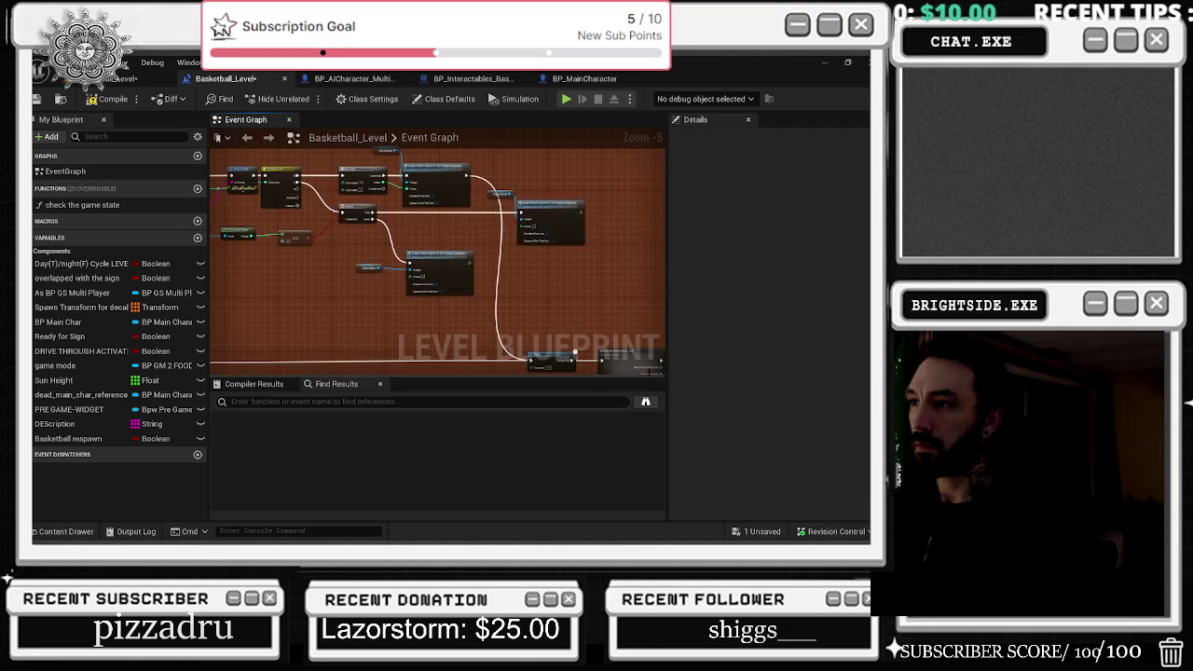
- Add a Begin Match spawn node off the spawn node's execution wire and reposition the reroute knot
{"action": "scroll", "coordinate": [445, 205], "scroll_direction": "up", "scroll_amount": 3}
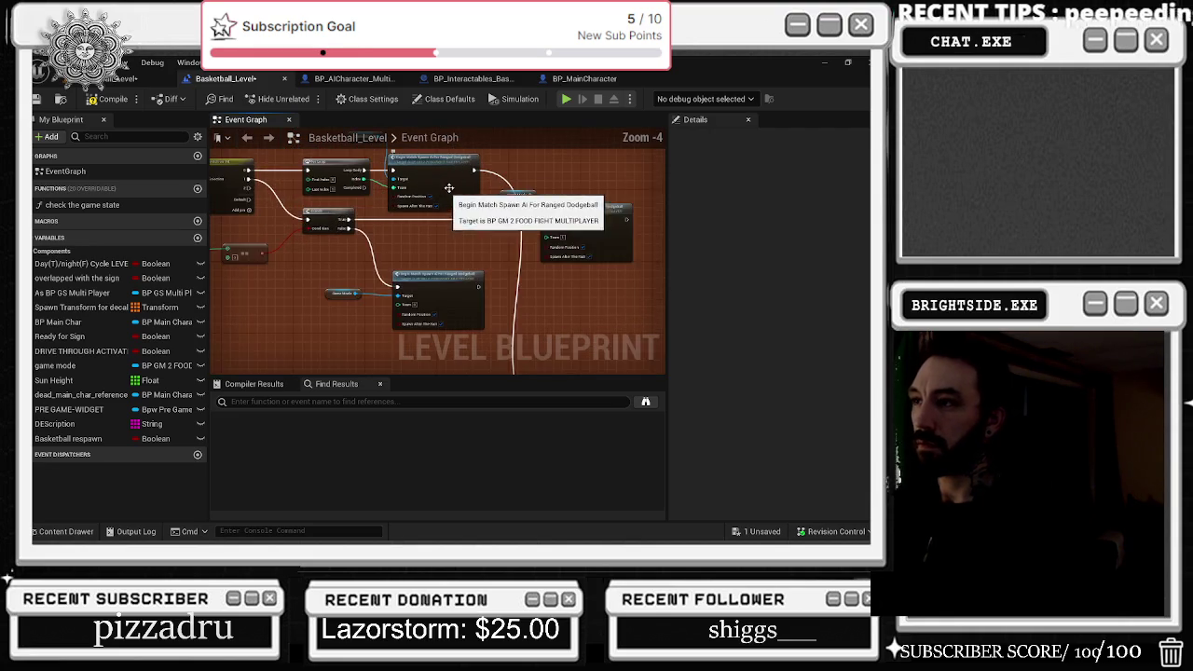
{"action": "left_click_drag", "start_coordinate": [552, 243], "coordinate": [410, 308]}
{"action": "left_click", "coordinate": [438, 261]}
{"action": "scroll", "coordinate": [424, 224], "scroll_direction": "down", "scroll_amount": 2}
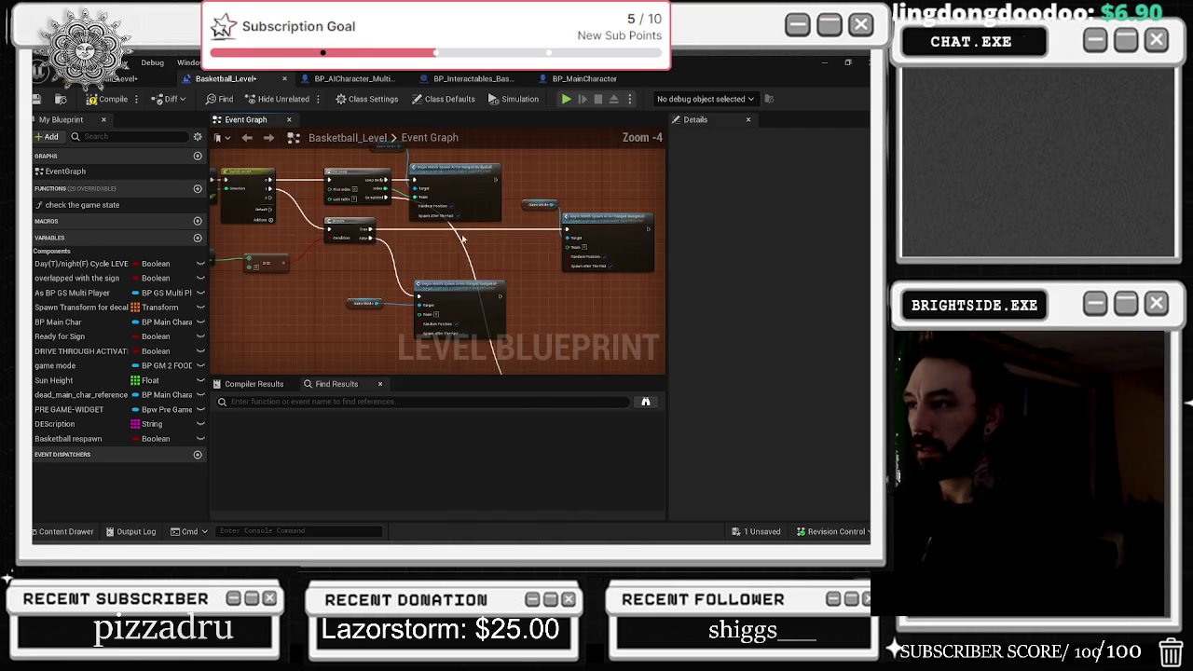
{"action": "mouse_move", "coordinate": [464, 232]}
{"action": "left_mouse_down"}
{"action": "mouse_move", "coordinate": [643, 200]}
{"action": "mouse_move", "coordinate": [397, 195]}
{"action": "mouse_move", "coordinate": [443, 199]}
{"action": "mouse_move", "coordinate": [435, 188]}
{"action": "left_mouse_up"}
{"action": "mouse_move", "coordinate": [251, 287]}
{"action": "left_mouse_down"}
{"action": "mouse_move", "coordinate": [402, 275]}
{"action": "mouse_move", "coordinate": [600, 181]}
{"action": "mouse_move", "coordinate": [559, 179]}
{"action": "mouse_move", "coordinate": [496, 254]}
{"action": "mouse_move", "coordinate": [444, 271]}
{"action": "mouse_move", "coordinate": [540, 278]}
{"action": "left_mouse_up"}
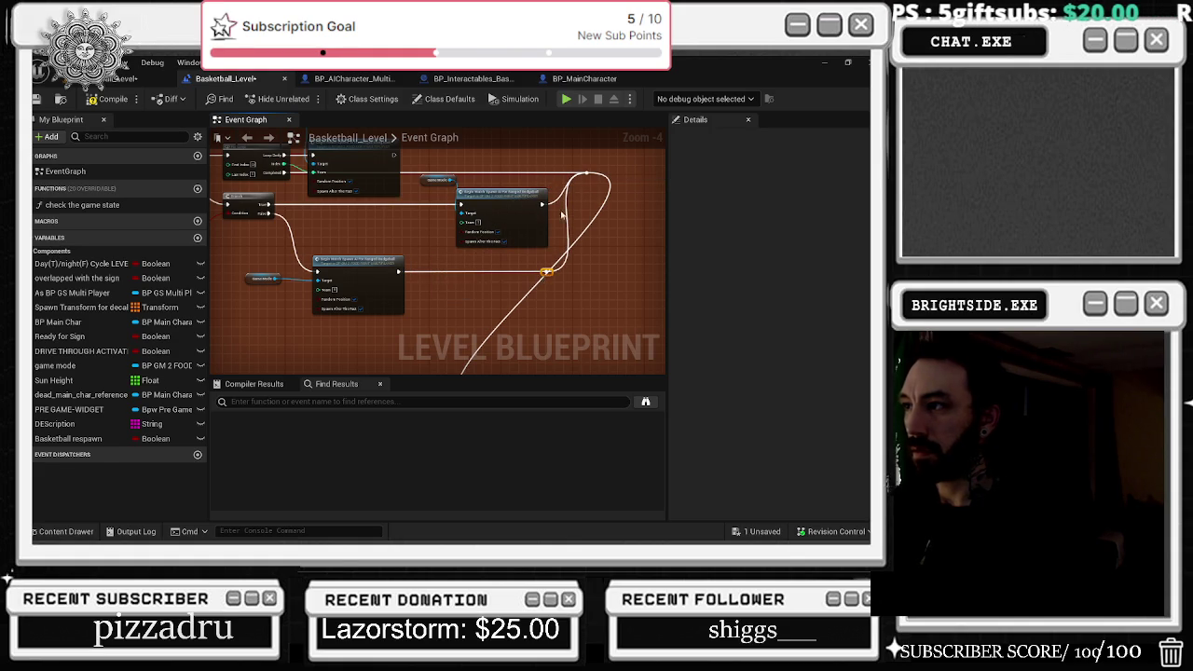
- Move the spawn nodes left, the game mode getter closer, and slide the lower reroute knot
{"action": "left_click_drag", "start_coordinate": [520, 198], "coordinate": [507, 196]}
{"action": "left_click_drag", "start_coordinate": [427, 184], "coordinate": [335, 224]}
{"action": "left_click_drag", "start_coordinate": [468, 195], "coordinate": [437, 198]}
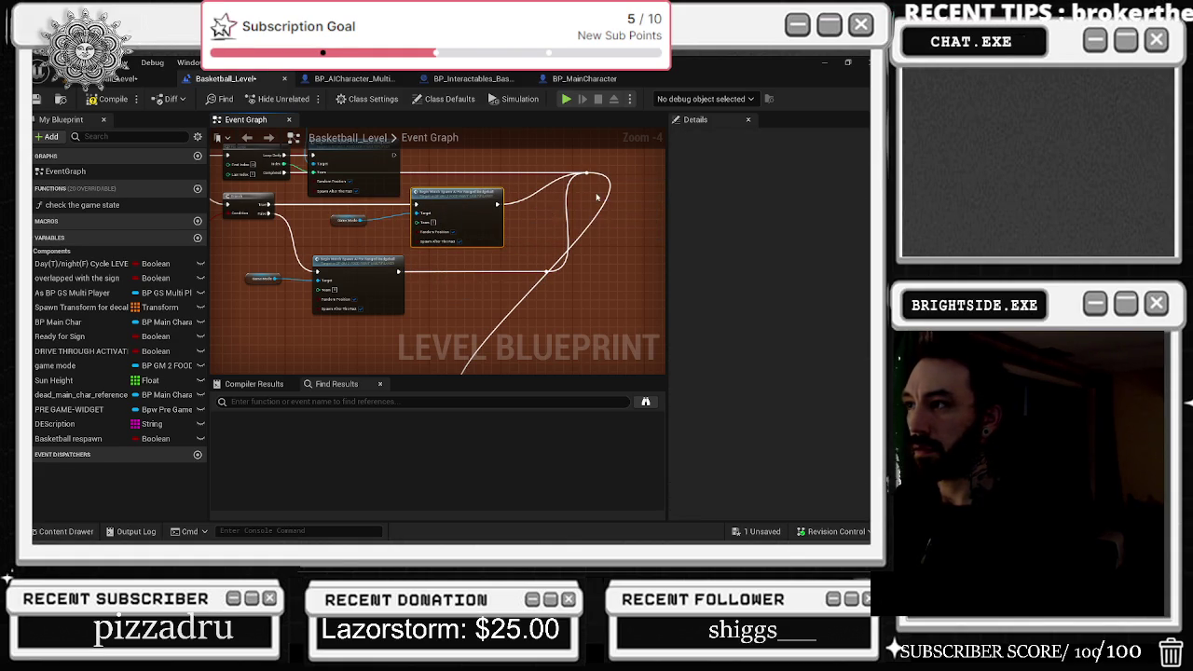
{"action": "mouse_move", "coordinate": [541, 270]}
{"action": "left_mouse_down"}
{"action": "mouse_move", "coordinate": [511, 278]}
{"action": "mouse_move", "coordinate": [621, 303]}
{"action": "left_mouse_up"}
{"action": "scroll", "coordinate": [511, 277], "scroll_direction": "down", "scroll_amount": 4}
{"action": "scroll", "coordinate": [477, 304], "scroll_direction": "up", "scroll_amount": 2}
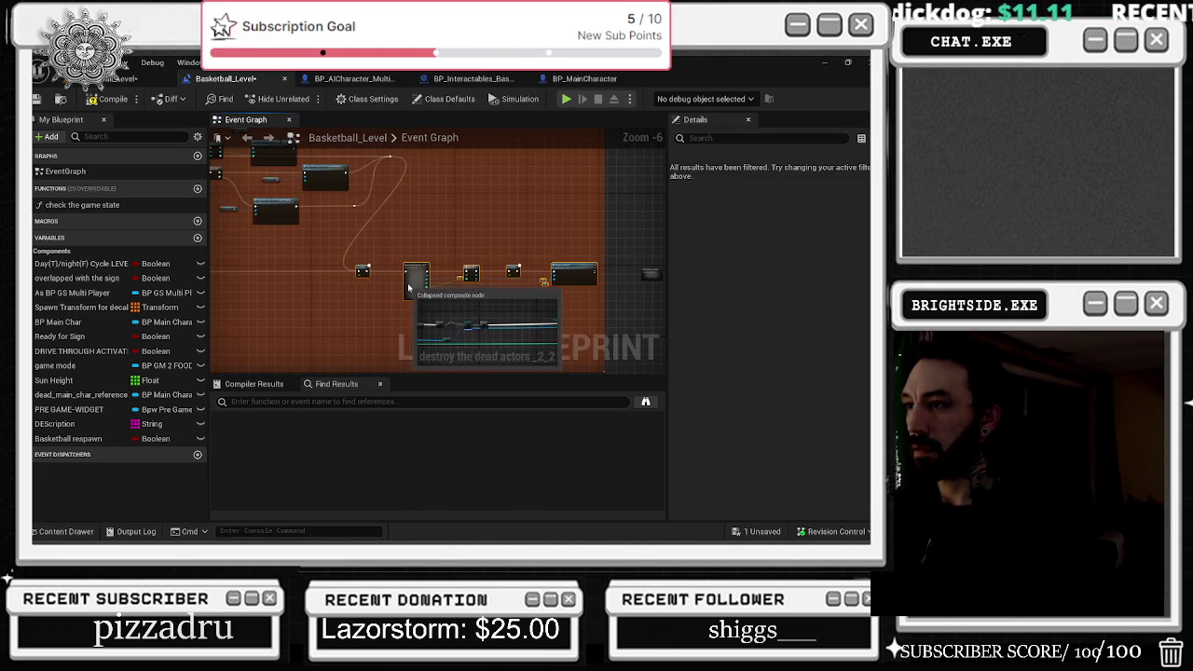
- Drag the respawn wire's reroute knot left to straighten it, then select the 'old respawn working' node
{"action": "left_click", "coordinate": [418, 191]}
{"action": "left_click_drag", "start_coordinate": [416, 187], "coordinate": [231, 185]}
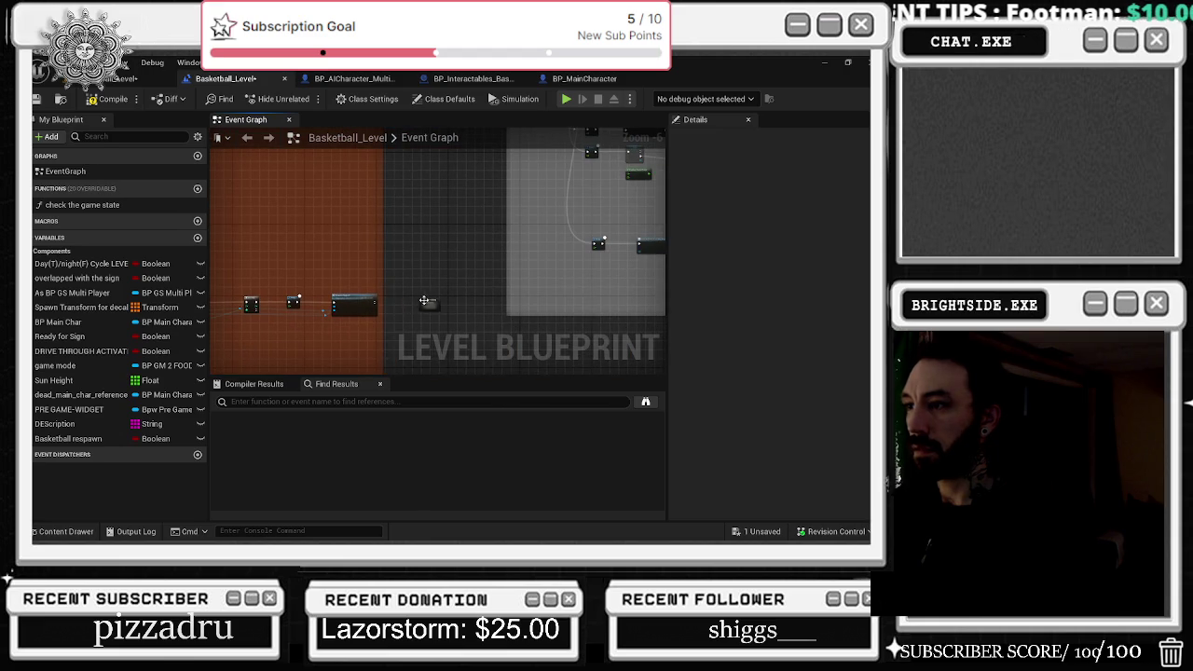
{"action": "scroll", "coordinate": [420, 300], "scroll_direction": "up", "scroll_amount": 2}
{"action": "left_click", "coordinate": [466, 289]}
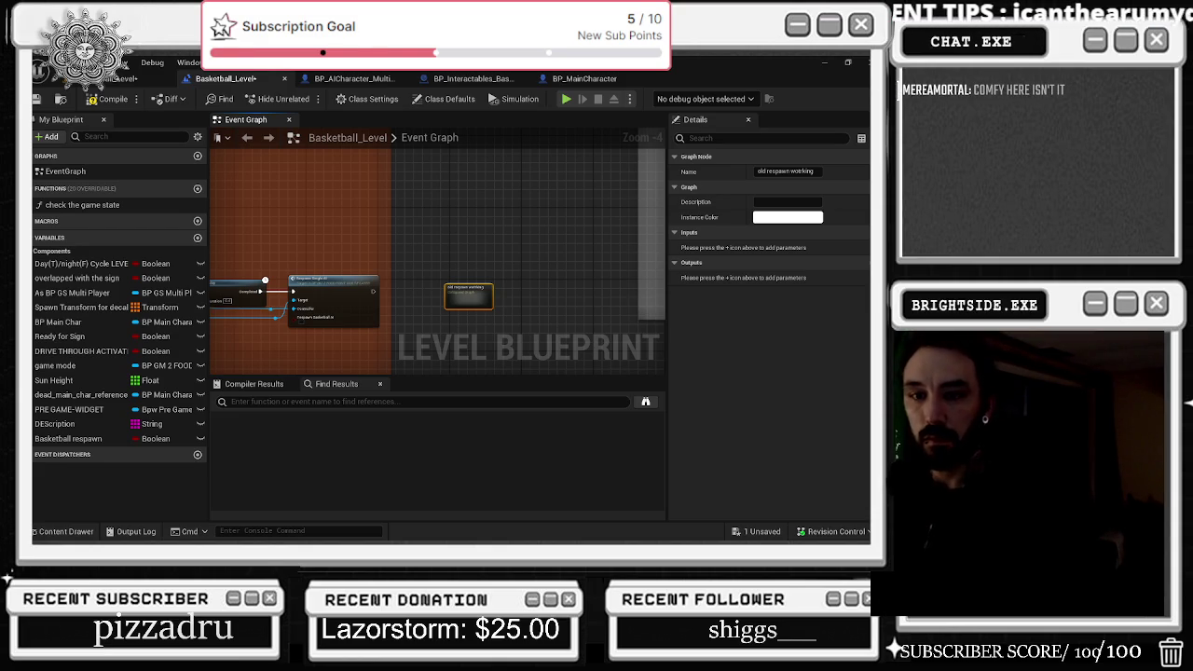
{"action": "scroll", "coordinate": [454, 260], "scroll_direction": "up", "scroll_amount": 1}
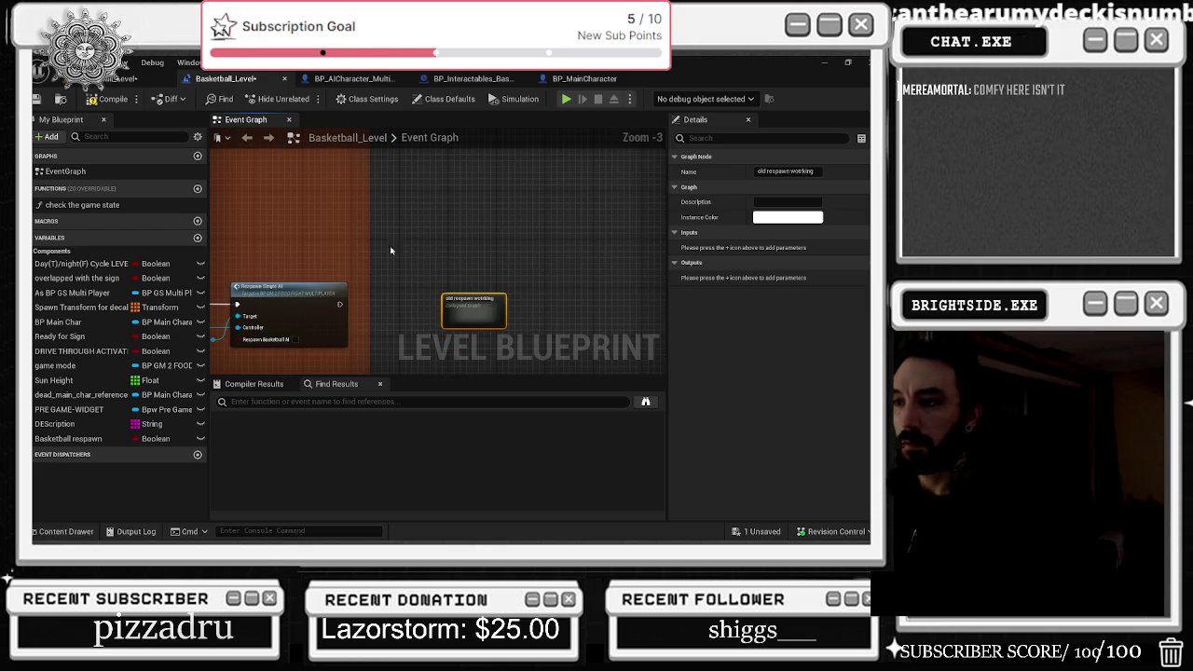
- Reconnect the Switch-to-loop wire and add a reroute knot on it for neat routing
{"action": "scroll", "coordinate": [359, 256], "scroll_direction": "down", "scroll_amount": 2}
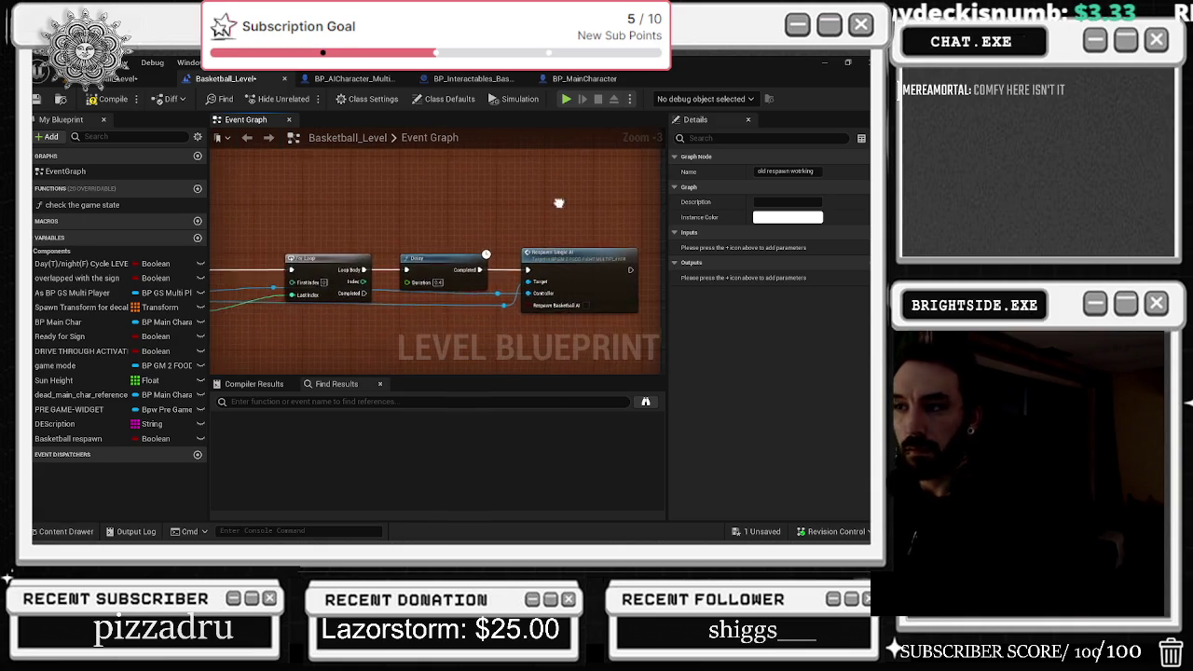
{"action": "left_click_drag", "start_coordinate": [433, 192], "coordinate": [423, 279]}
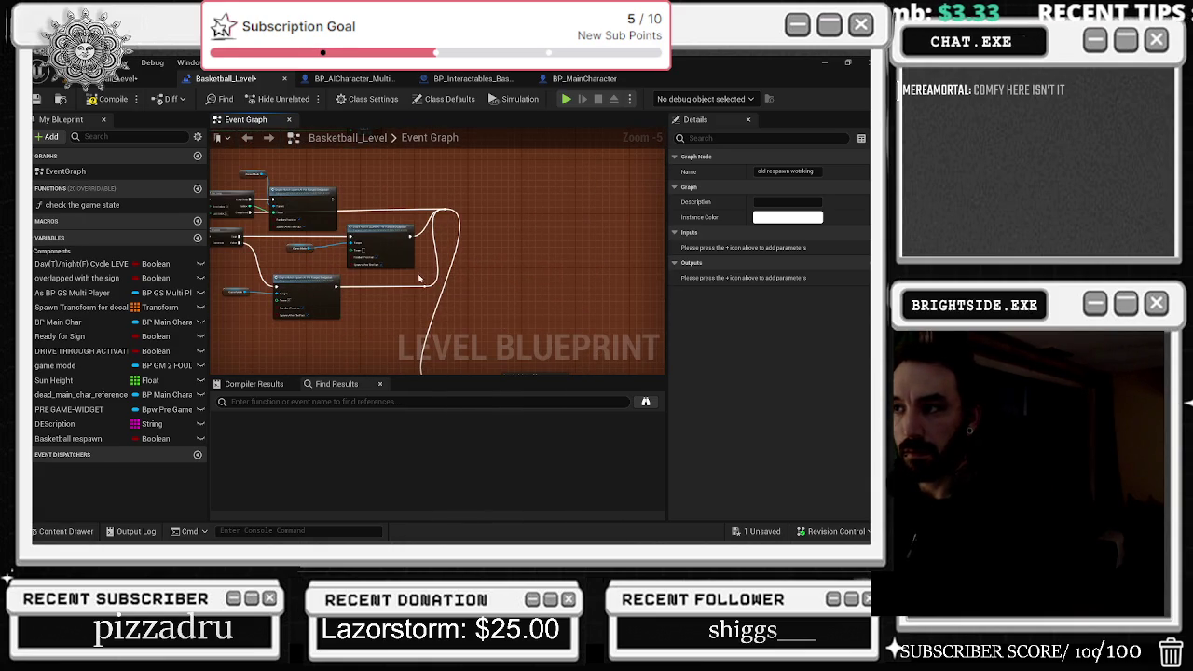
{"action": "left_click_drag", "start_coordinate": [345, 238], "coordinate": [482, 268]}
{"action": "scroll", "coordinate": [362, 248], "scroll_direction": "up", "scroll_amount": 1}
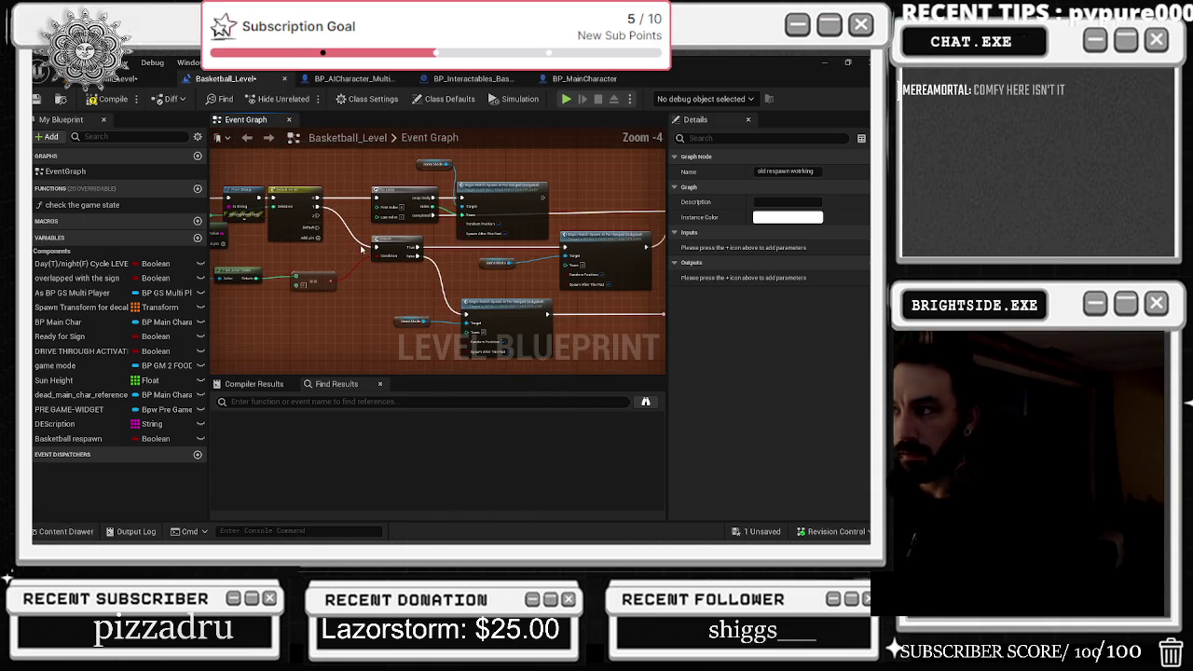
{"action": "mouse_move", "coordinate": [318, 227]}
{"action": "left_mouse_down"}
{"action": "mouse_move", "coordinate": [677, 236]}
{"action": "mouse_move", "coordinate": [517, 215]}
{"action": "left_mouse_up"}
{"action": "left_click_drag", "start_coordinate": [550, 215], "coordinate": [552, 217]}
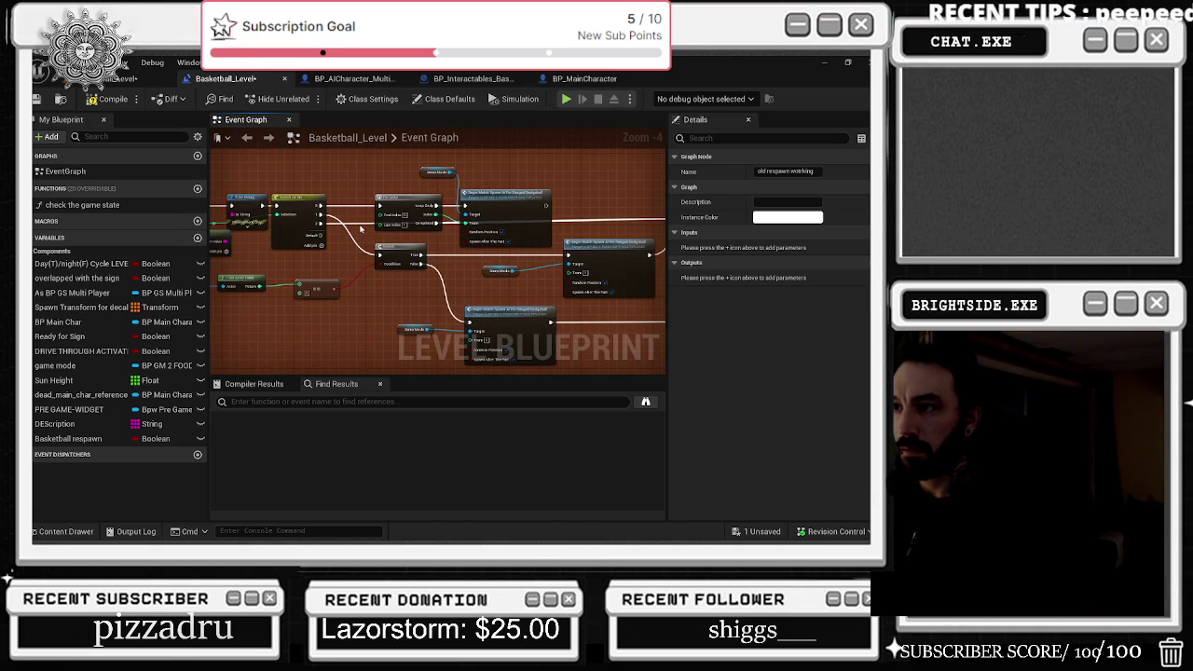
{"action": "double_click", "coordinate": [352, 213]}
{"action": "mouse_move", "coordinate": [352, 217]}
{"action": "left_mouse_down"}
{"action": "mouse_move", "coordinate": [354, 230]}
{"action": "mouse_move", "coordinate": [273, 226]}
{"action": "left_mouse_up"}
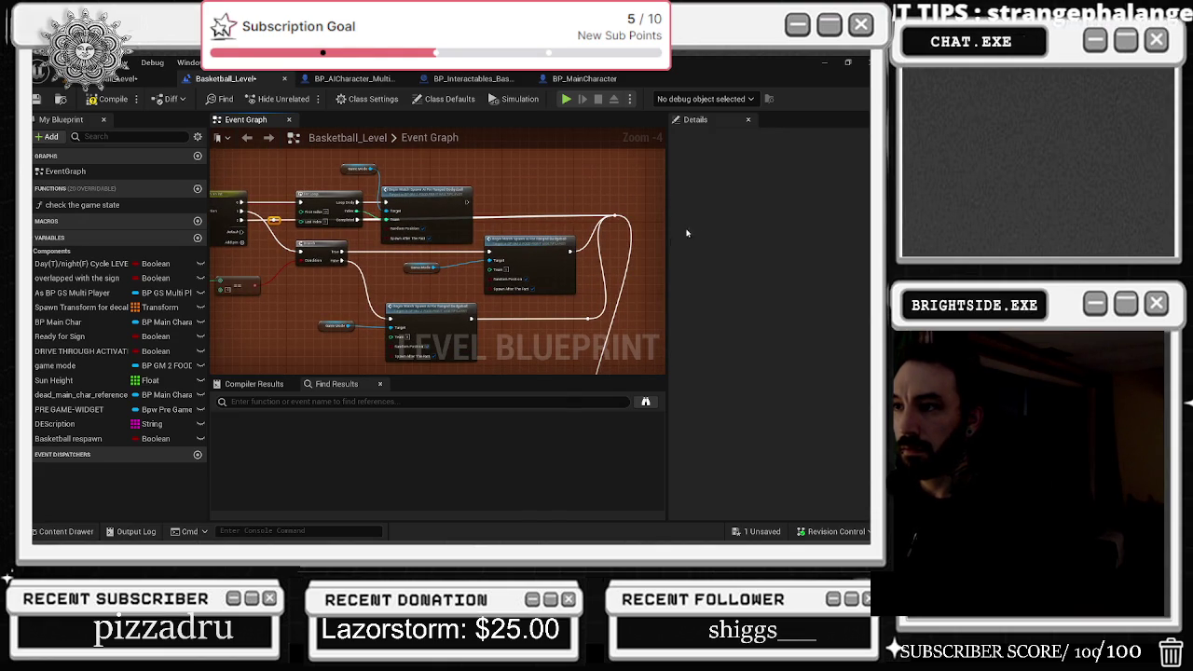
- Pan back to the Delay and Respawn nodes and save the blueprint
{"action": "mouse_move", "coordinate": [468, 186]}
{"action": "left_mouse_down"}
{"action": "mouse_move", "coordinate": [317, 172]}
{"action": "mouse_move", "coordinate": [363, 166]}
{"action": "left_mouse_up"}
{"action": "left_click_drag", "start_coordinate": [468, 186], "coordinate": [297, 195]}
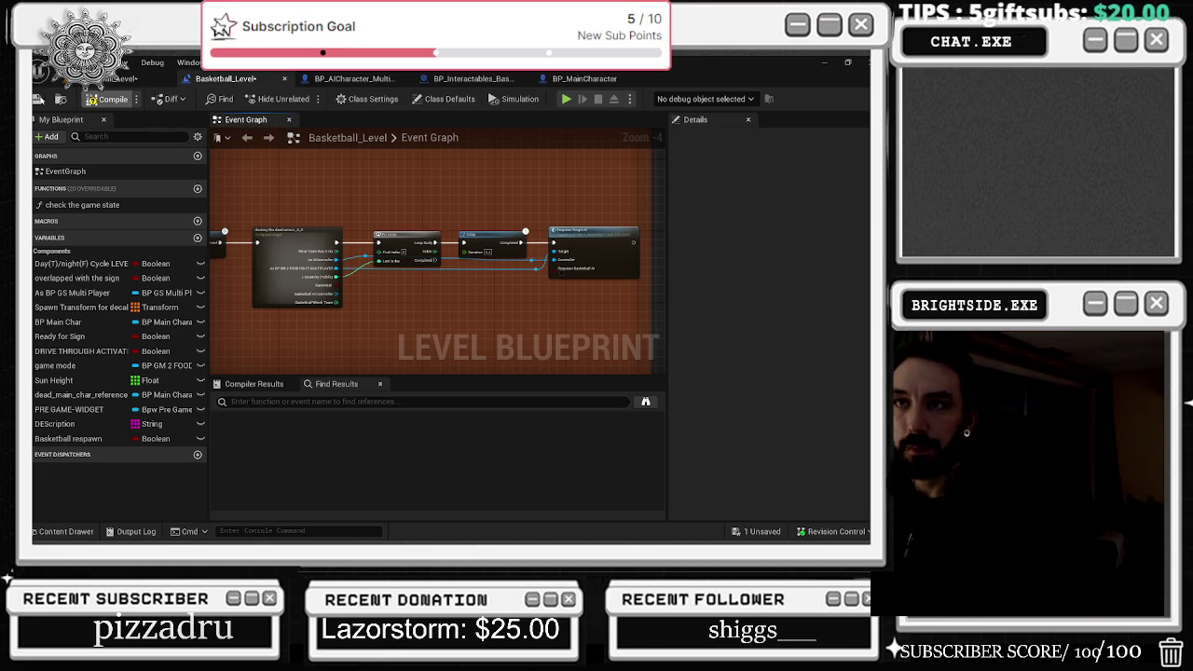
{"action": "left_click", "coordinate": [42, 100]}
- Save the modified packages and all unsaved work with Ctrl+S
{"action": "left_click", "coordinate": [42, 99]}
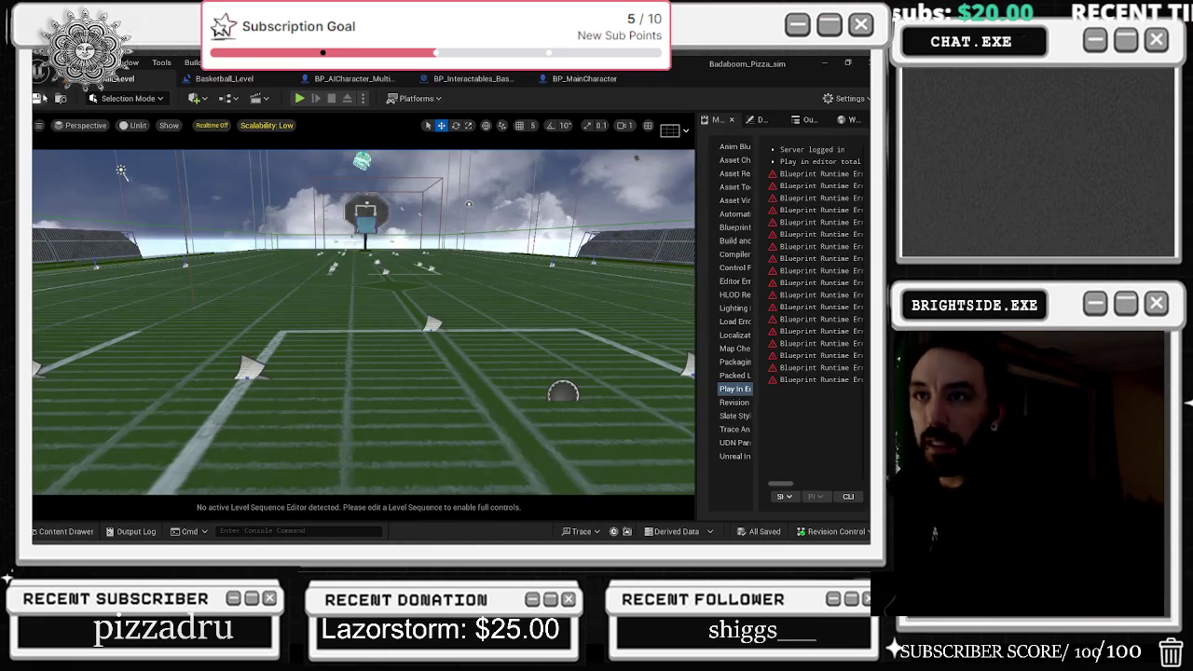
{"action": "scroll", "coordinate": [318, 226], "scroll_direction": "down", "scroll_amount": 2}
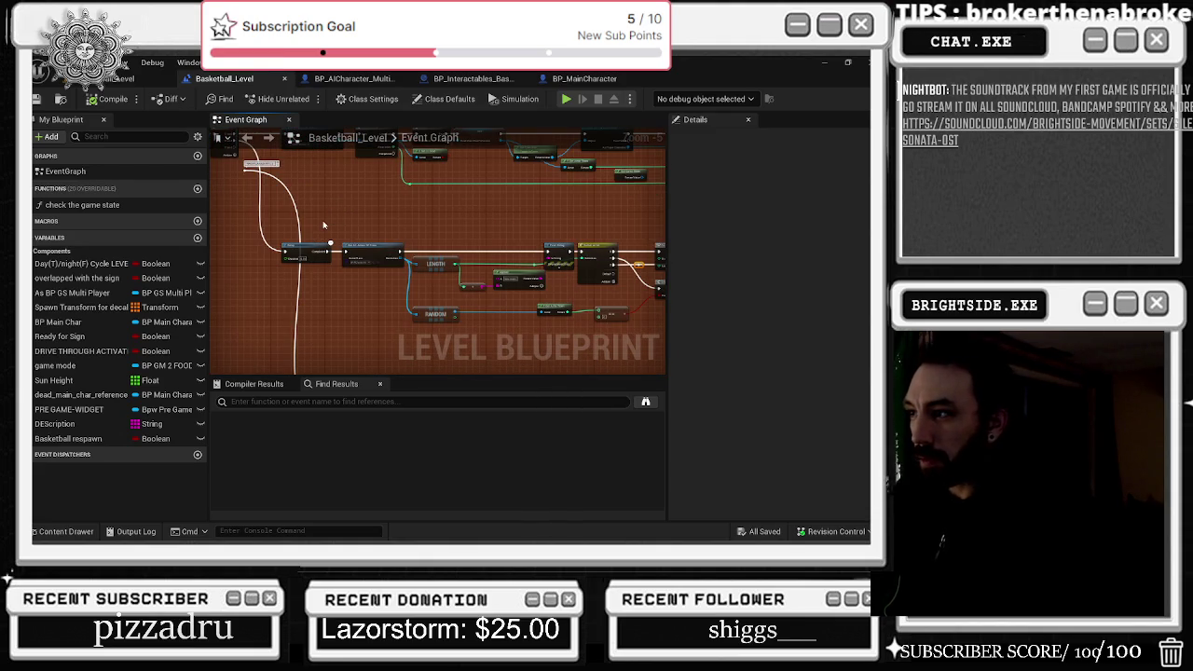
{"action": "key", "text": "ctrl+s"}
- Play-test the basketball level in the editor with Alt+P, then stop with Esc
{"action": "left_click", "coordinate": [131, 84]}
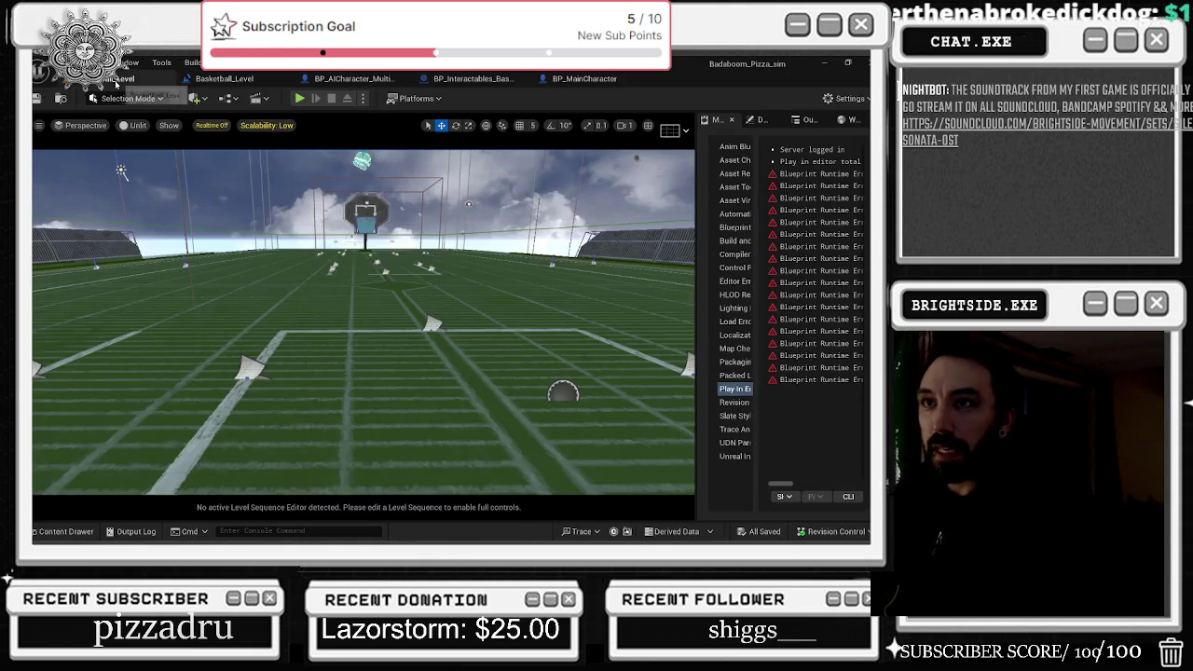
{"action": "left_click", "coordinate": [38, 99]}
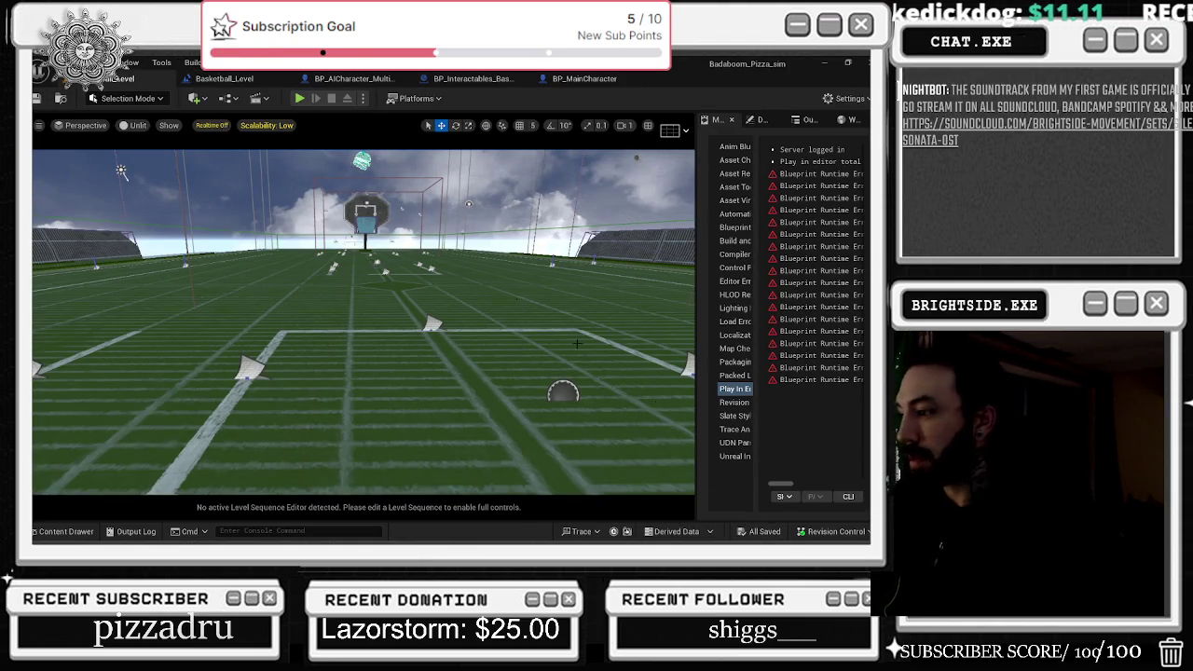
{"action": "key", "text": "alt+p"}
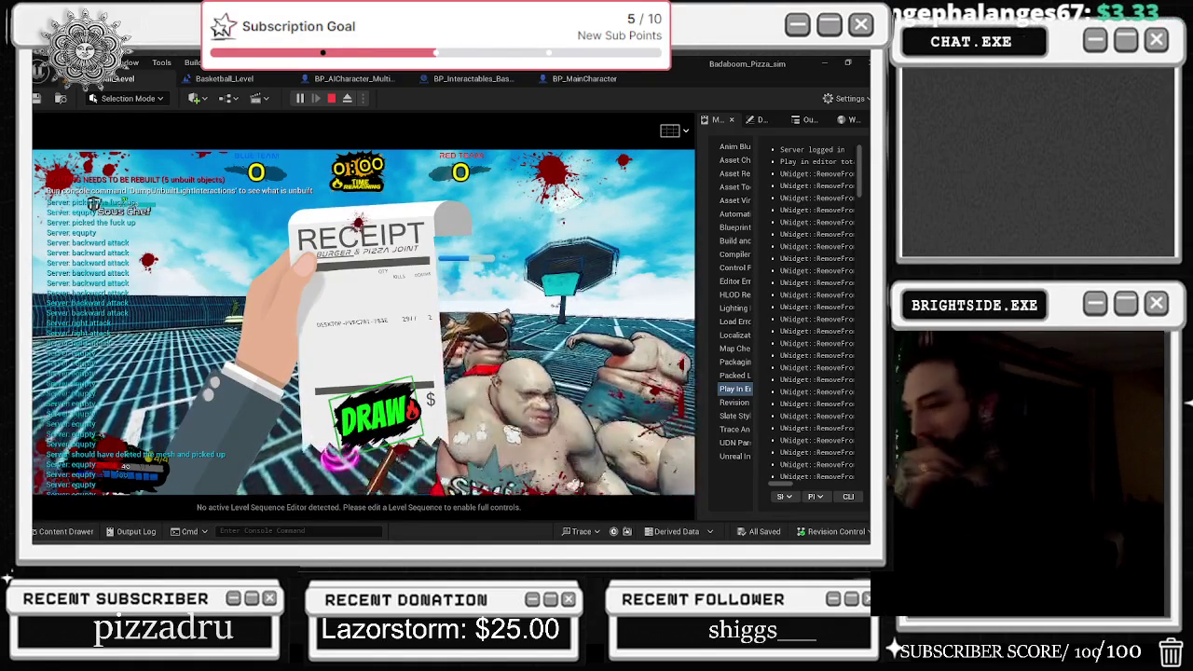
{"action": "key", "text": "Escape"}
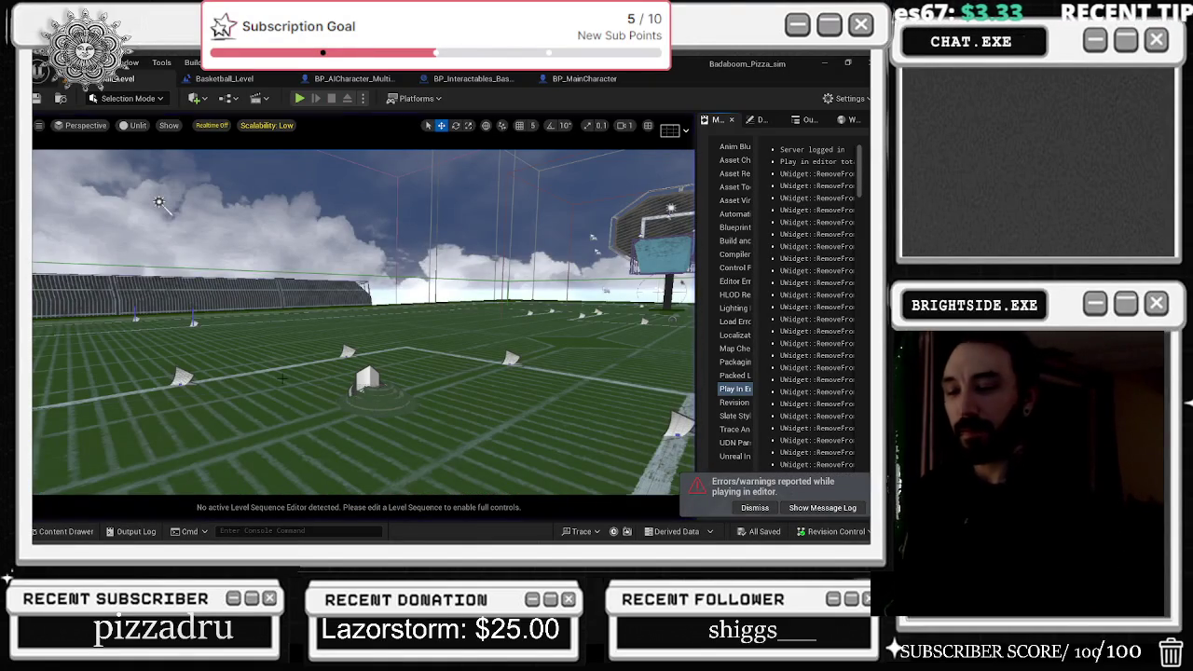
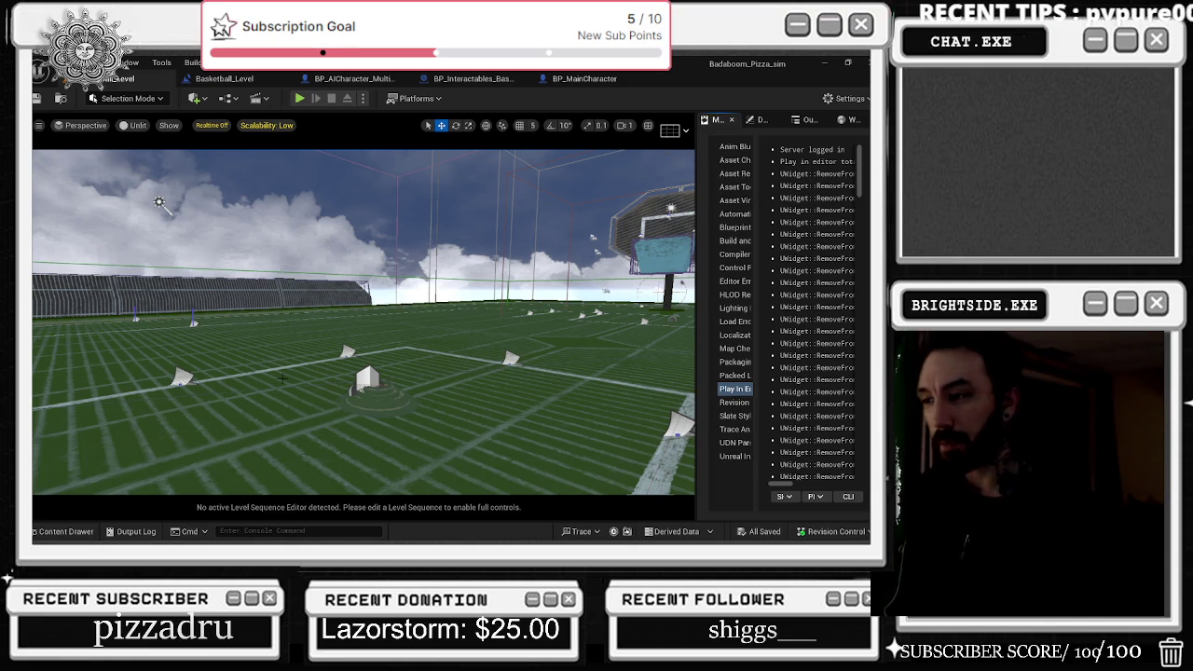
- Open the level blueprint's event graph and bring the Delay and collapsed graph into view
{"action": "left_click_drag", "start_coordinate": [363, 322], "coordinate": [280, 313]}
{"action": "left_click", "coordinate": [220, 80]}
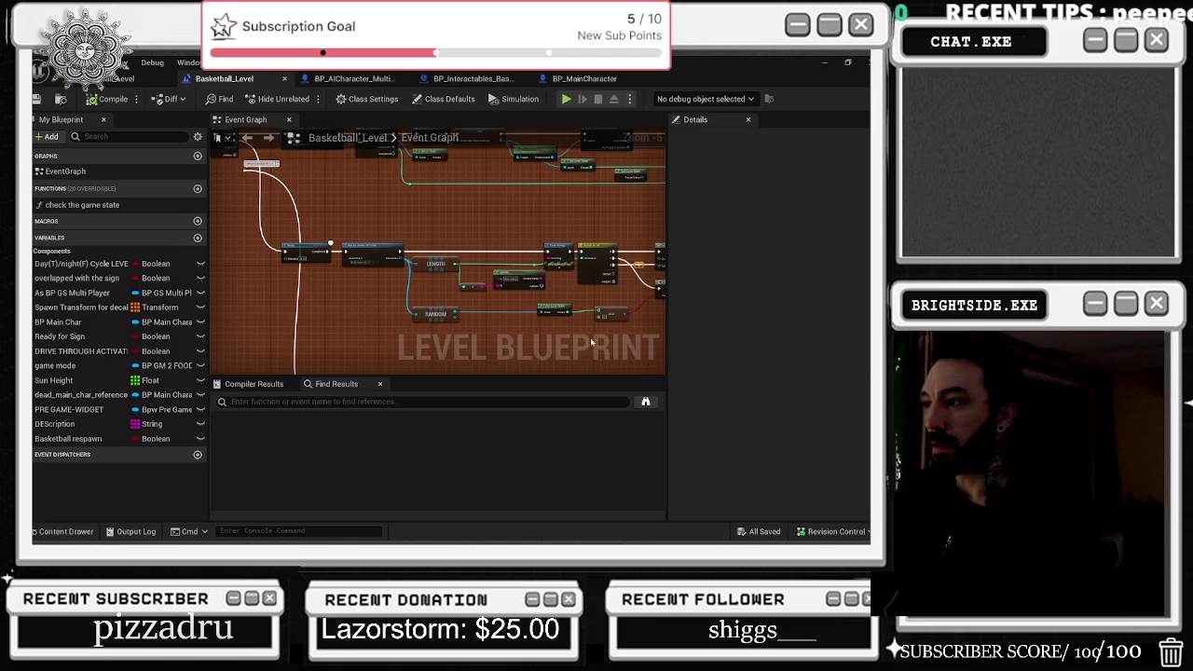
{"action": "scroll", "coordinate": [377, 303], "scroll_direction": "up", "scroll_amount": 2}
{"action": "left_click_drag", "start_coordinate": [454, 303], "coordinate": [408, 252]}
{"action": "mouse_move", "coordinate": [504, 211]}
{"action": "left_mouse_down"}
{"action": "mouse_move", "coordinate": [370, 245]}
{"action": "mouse_move", "coordinate": [437, 238]}
{"action": "left_mouse_up"}
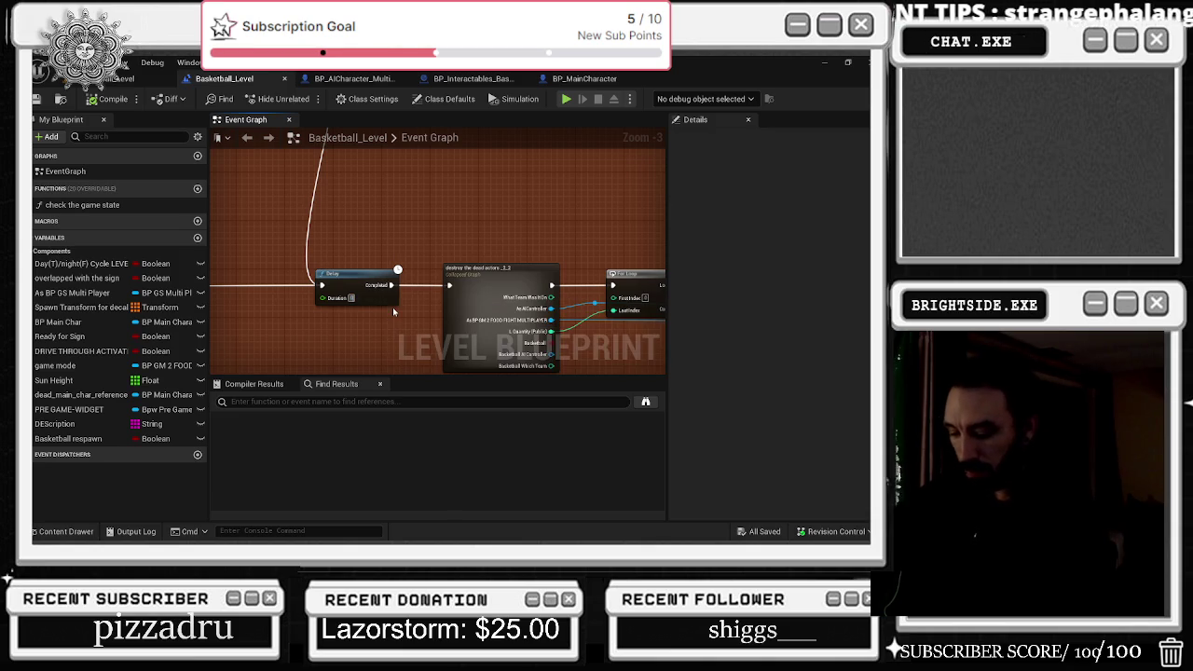
- Expand the 'destroy the dead actors' collapsed graph and rewire the execution wire around its Delay
{"action": "right_click", "coordinate": [284, 149]}
{"action": "left_click", "coordinate": [317, 173]}
{"action": "scroll", "coordinate": [500, 262], "scroll_direction": "up", "scroll_amount": 2}
{"action": "scroll", "coordinate": [500, 262], "scroll_direction": "up", "scroll_amount": 1}
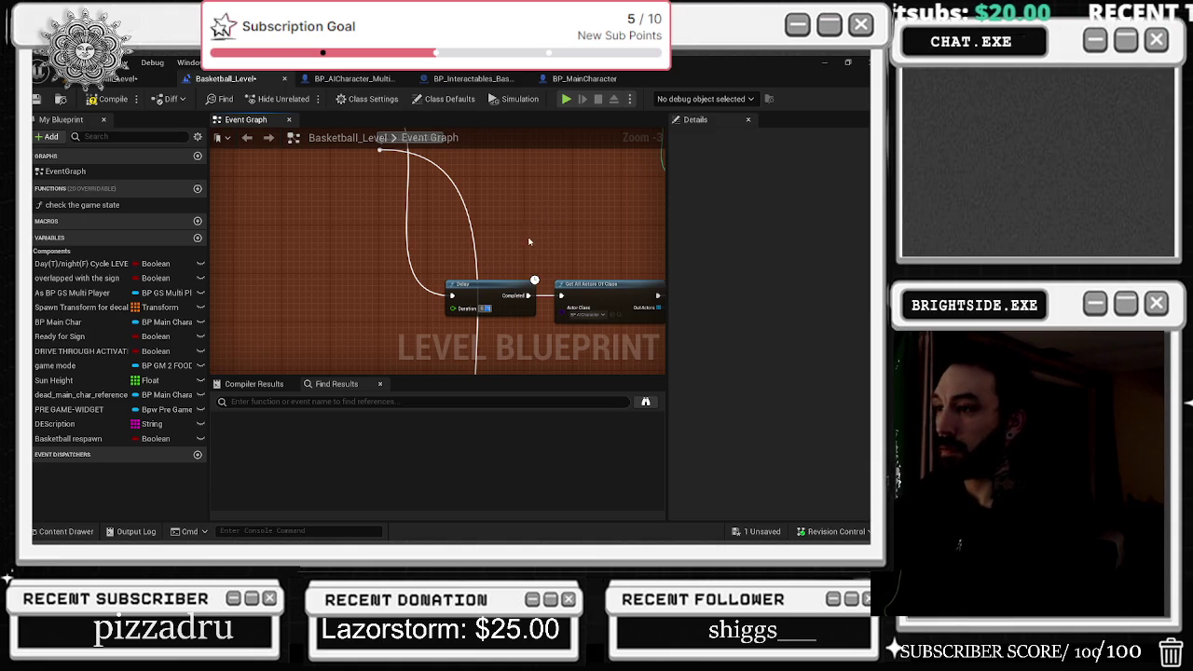
{"action": "mouse_move", "coordinate": [452, 296]}
{"action": "left_mouse_down"}
{"action": "mouse_move", "coordinate": [533, 276]}
{"action": "mouse_move", "coordinate": [509, 267]}
{"action": "mouse_move", "coordinate": [560, 295]}
{"action": "left_mouse_up"}
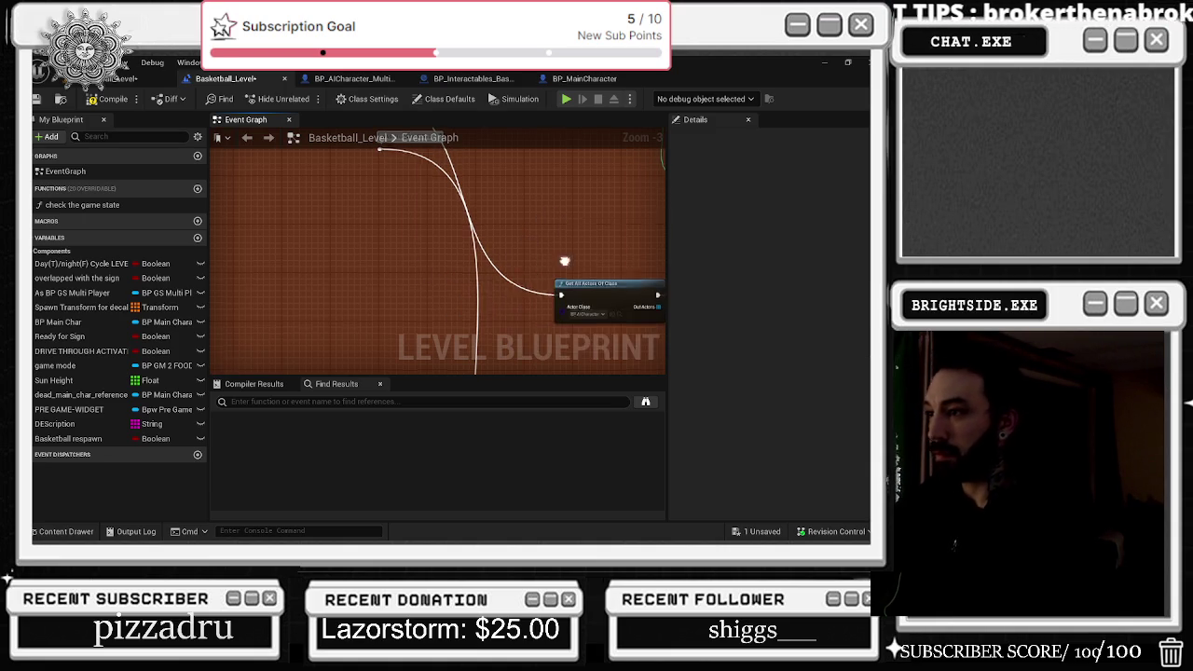
- Open the game mode's Respawn Single AI function from the loop that calls it
{"action": "mouse_move", "coordinate": [499, 241]}
{"action": "left_mouse_down"}
{"action": "mouse_move", "coordinate": [388, 203]}
{"action": "mouse_move", "coordinate": [495, 236]}
{"action": "left_mouse_up"}
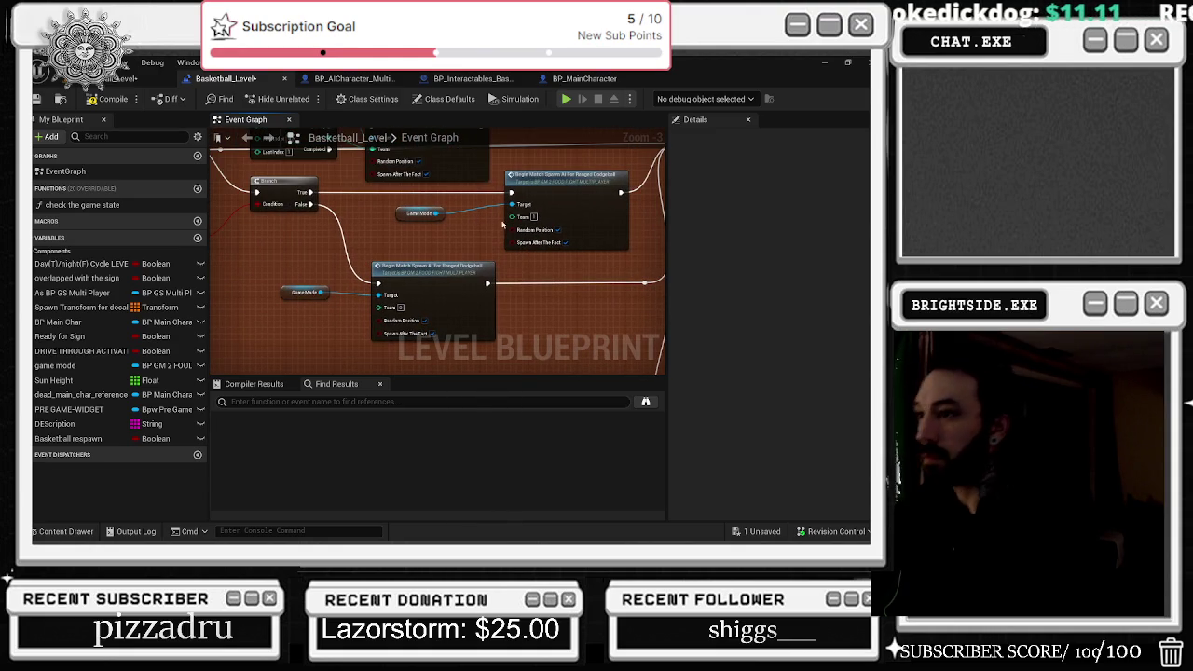
{"action": "scroll", "coordinate": [555, 271], "scroll_direction": "down", "scroll_amount": 1}
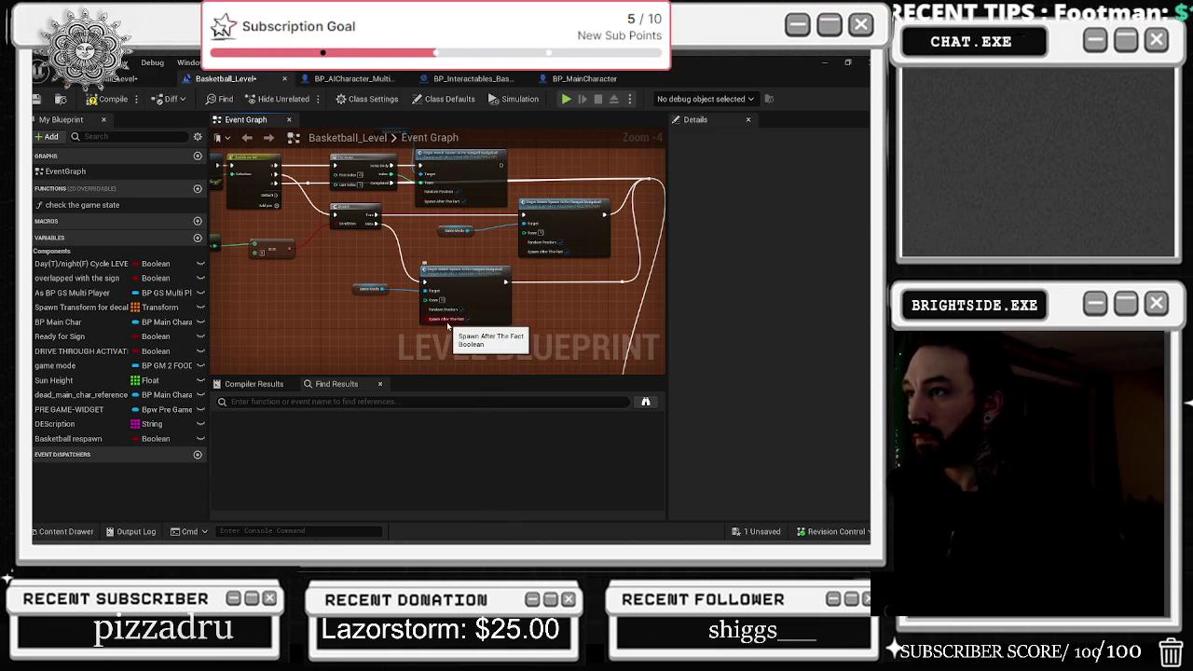
{"action": "left_click_drag", "start_coordinate": [454, 324], "coordinate": [485, 419]}
{"action": "mouse_move", "coordinate": [522, 229]}
{"action": "left_mouse_down"}
{"action": "mouse_move", "coordinate": [251, 247]}
{"action": "mouse_move", "coordinate": [360, 276]}
{"action": "left_mouse_up"}
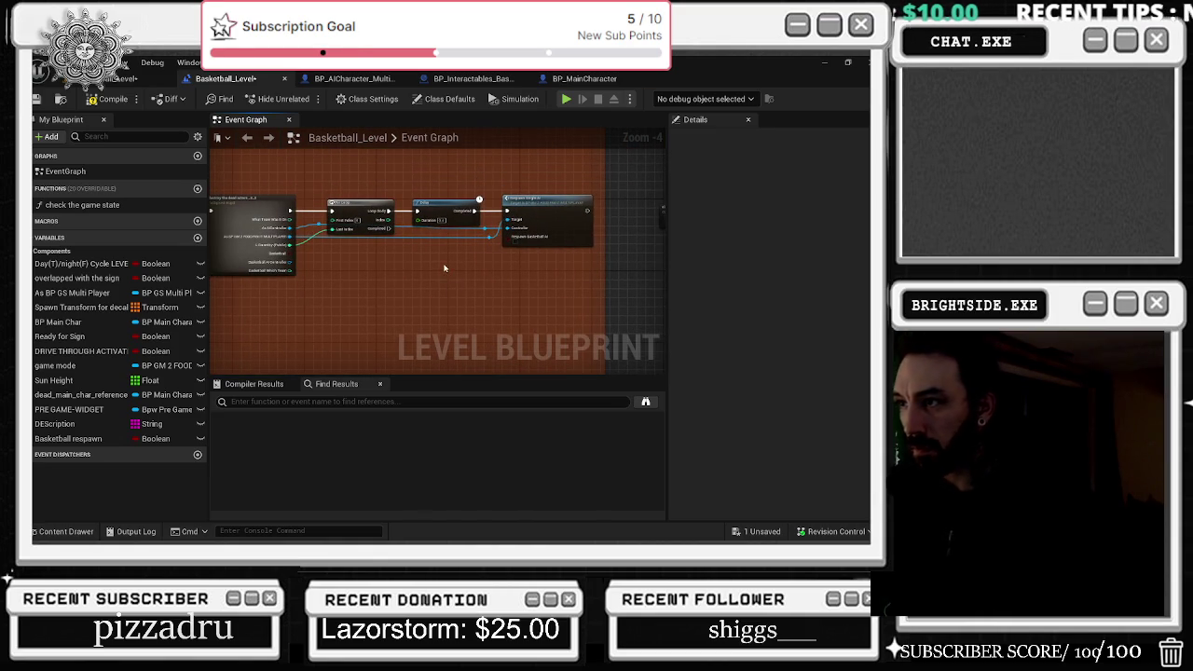
{"action": "scroll", "coordinate": [409, 262], "scroll_direction": "up", "scroll_amount": 2}
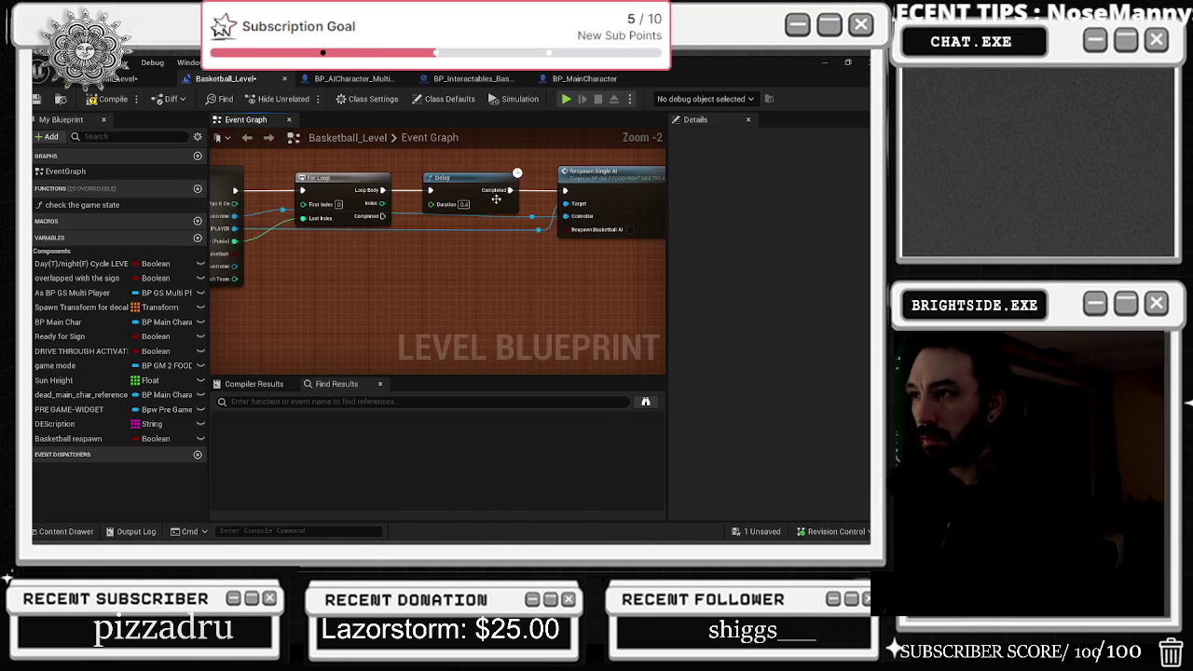
{"action": "double_click", "coordinate": [567, 228]}
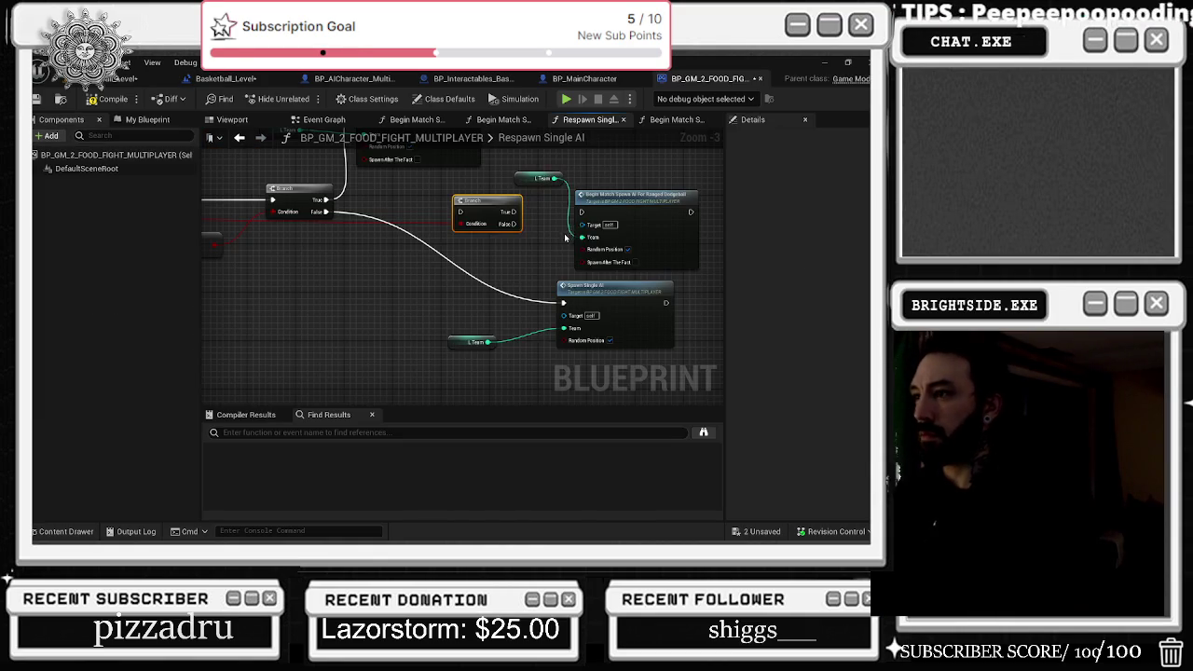
- Delete the Begin Match Spawn call and its L Team getter, leaving only Spawn Single AI
{"action": "left_click_drag", "start_coordinate": [515, 157], "coordinate": [702, 278]}
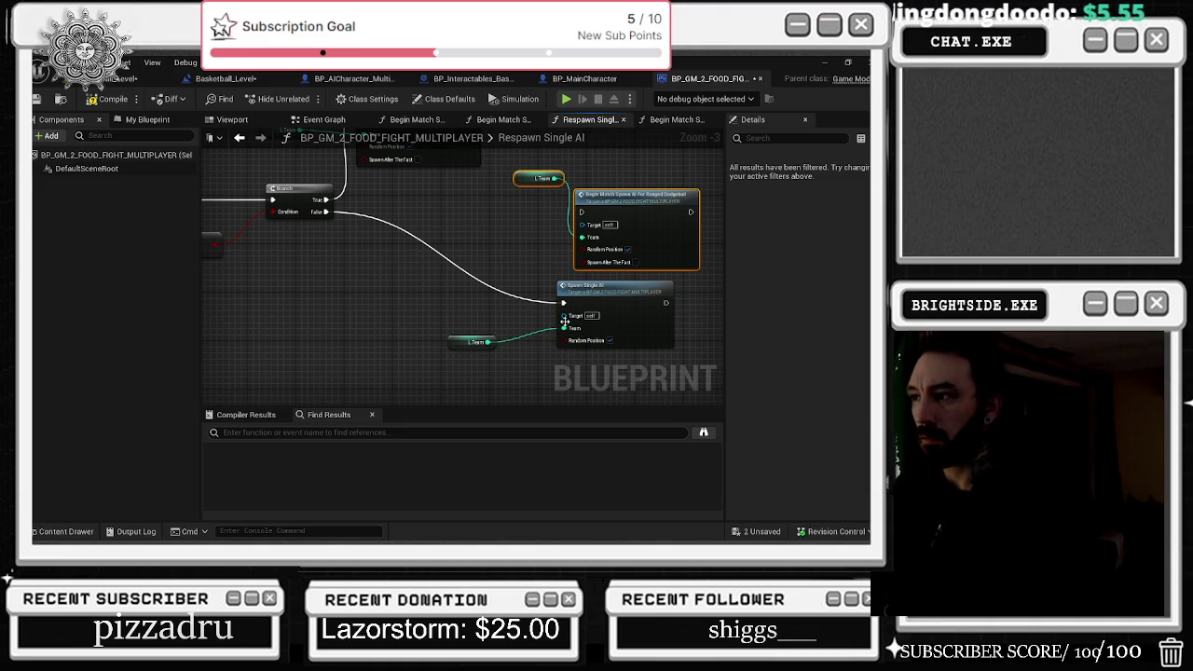
{"action": "key", "text": "Delete"}
{"action": "left_click_drag", "start_coordinate": [435, 278], "coordinate": [677, 352]}
{"action": "left_click_drag", "start_coordinate": [623, 302], "coordinate": [464, 260]}
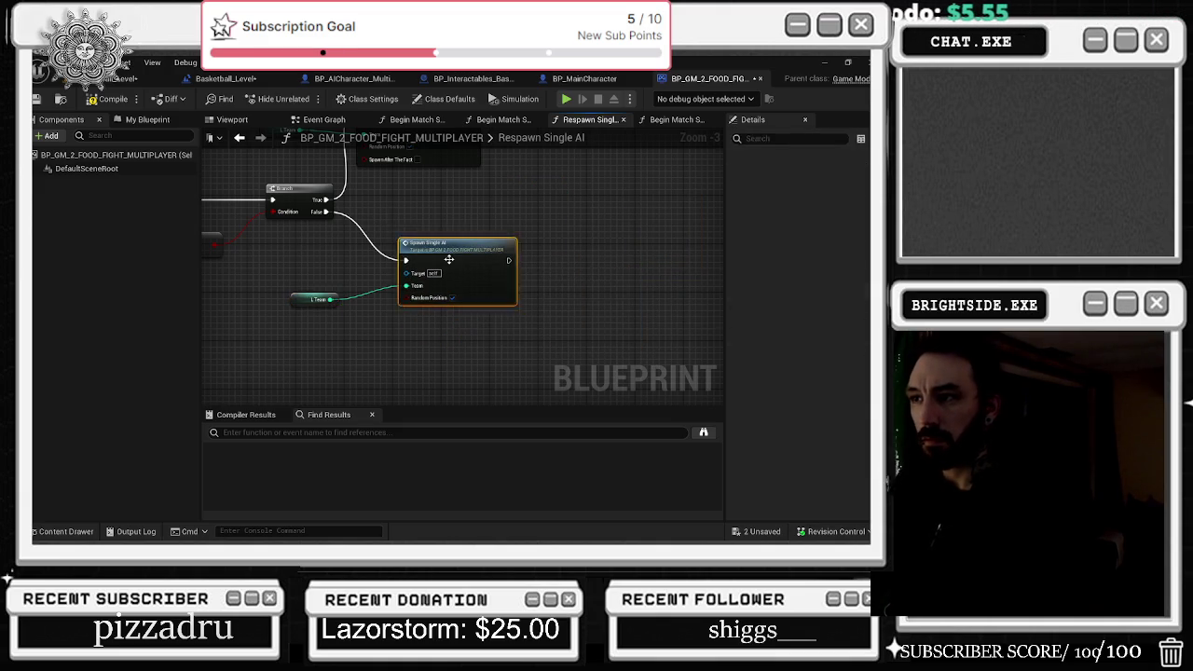
- Open Spawn Single AI and look over its Branch, spawn transform, SpawnActor and Set Team Tag nodes
{"action": "double_click", "coordinate": [464, 260]}
{"action": "scroll", "coordinate": [249, 257], "scroll_direction": "up", "scroll_amount": 3}
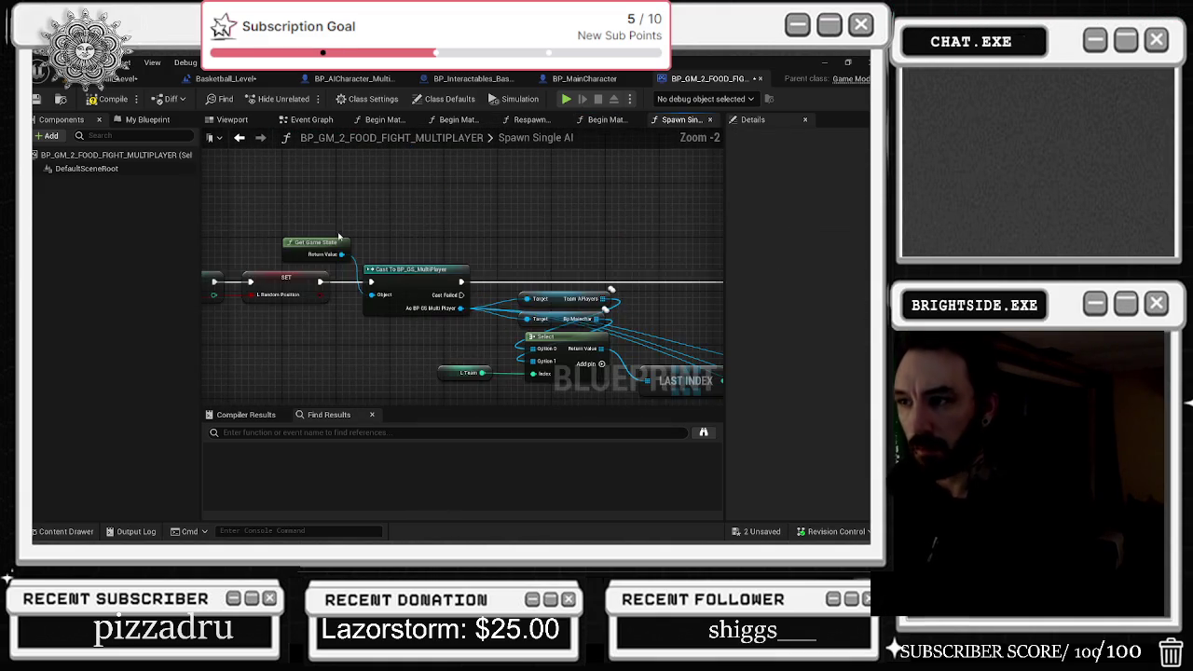
{"action": "left_click_drag", "start_coordinate": [587, 205], "coordinate": [343, 152]}
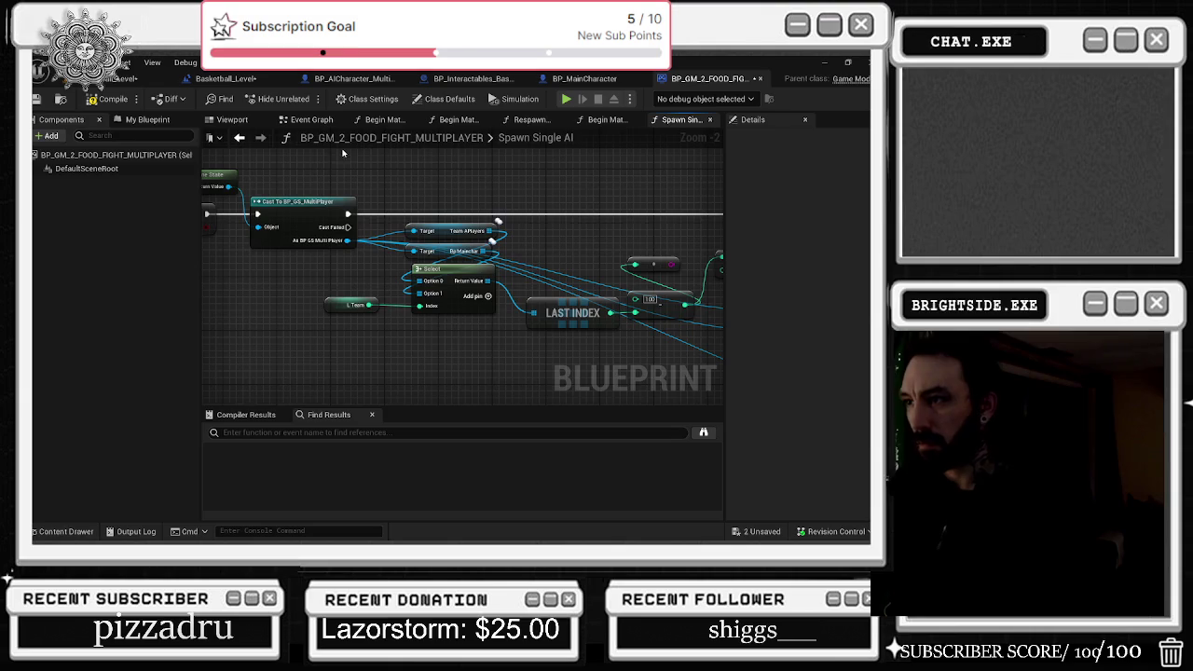
{"action": "left_click_drag", "start_coordinate": [514, 192], "coordinate": [249, 145]}
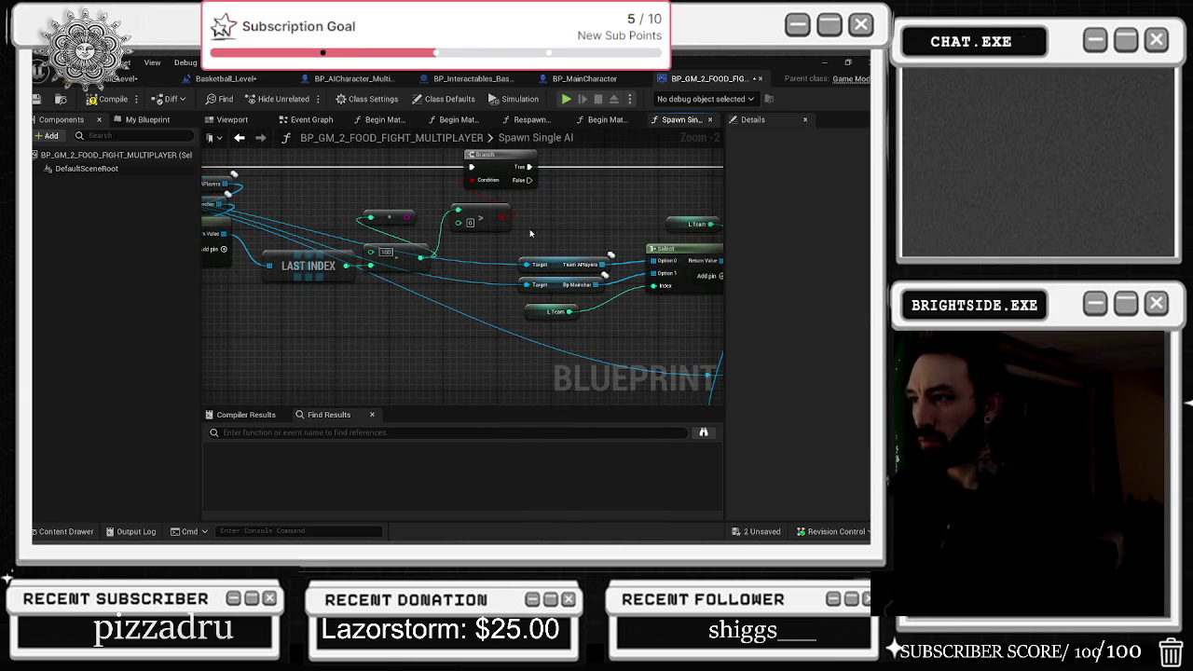
{"action": "left_click_drag", "start_coordinate": [503, 226], "coordinate": [405, 204]}
{"action": "mouse_move", "coordinate": [525, 176]}
{"action": "left_mouse_down"}
{"action": "mouse_move", "coordinate": [272, 185]}
{"action": "mouse_move", "coordinate": [406, 177]}
{"action": "left_mouse_up"}
{"action": "mouse_move", "coordinate": [496, 247]}
{"action": "left_mouse_down"}
{"action": "mouse_move", "coordinate": [469, 300]}
{"action": "mouse_move", "coordinate": [280, 307]}
{"action": "left_mouse_up"}
{"action": "mouse_move", "coordinate": [713, 147]}
{"action": "left_mouse_down"}
{"action": "mouse_move", "coordinate": [614, 219]}
{"action": "mouse_move", "coordinate": [489, 228]}
{"action": "left_mouse_up"}
- Rearrange the L Spawned Loop Character getters, the Branch and the LAST INDEX comparison nodes
{"action": "mouse_move", "coordinate": [469, 143]}
{"action": "left_mouse_down"}
{"action": "mouse_move", "coordinate": [596, 178]}
{"action": "mouse_move", "coordinate": [505, 180]}
{"action": "left_mouse_up"}
{"action": "mouse_move", "coordinate": [417, 321]}
{"action": "left_mouse_down"}
{"action": "mouse_move", "coordinate": [558, 212]}
{"action": "mouse_move", "coordinate": [277, 193]}
{"action": "mouse_move", "coordinate": [545, 175]}
{"action": "mouse_move", "coordinate": [523, 242]}
{"action": "mouse_move", "coordinate": [546, 259]}
{"action": "left_mouse_up"}
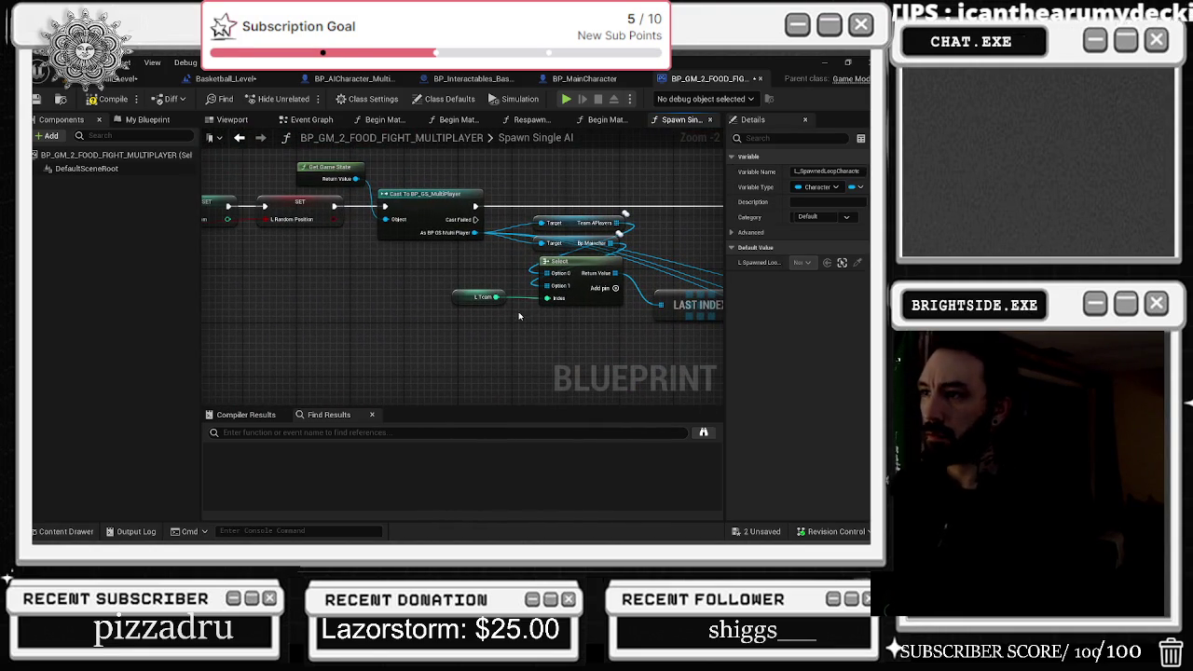
{"action": "mouse_move", "coordinate": [504, 350]}
{"action": "left_mouse_down"}
{"action": "mouse_move", "coordinate": [443, 235]}
{"action": "mouse_move", "coordinate": [451, 242]}
{"action": "left_mouse_up"}
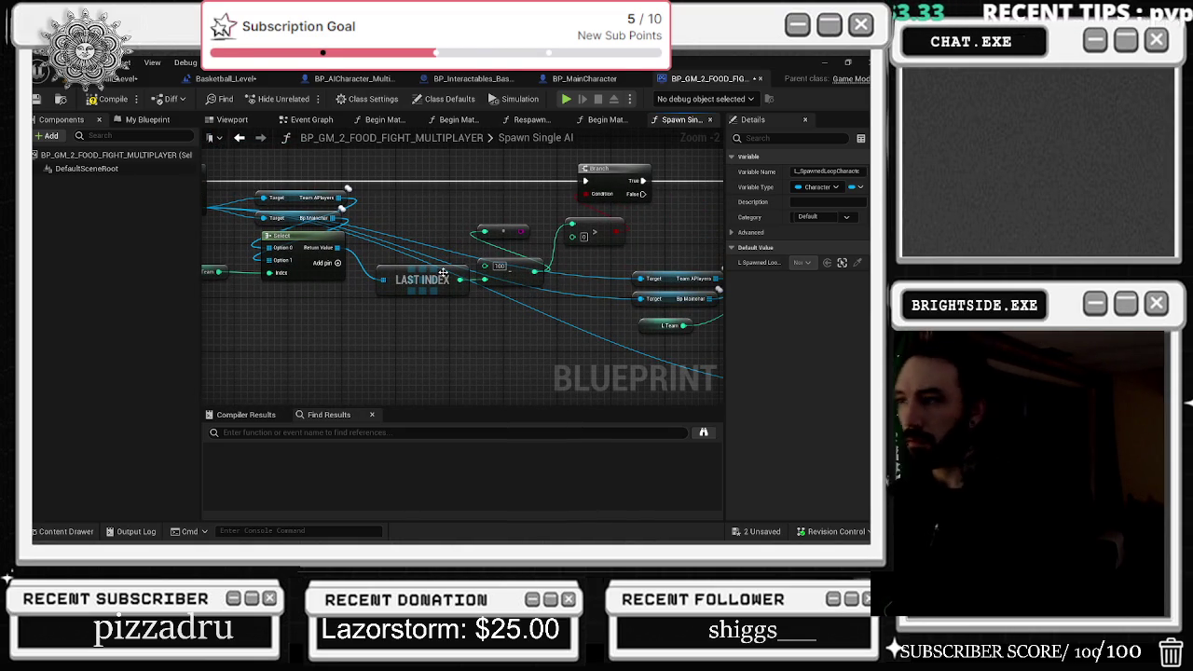
{"action": "left_click_drag", "start_coordinate": [607, 176], "coordinate": [660, 179]}
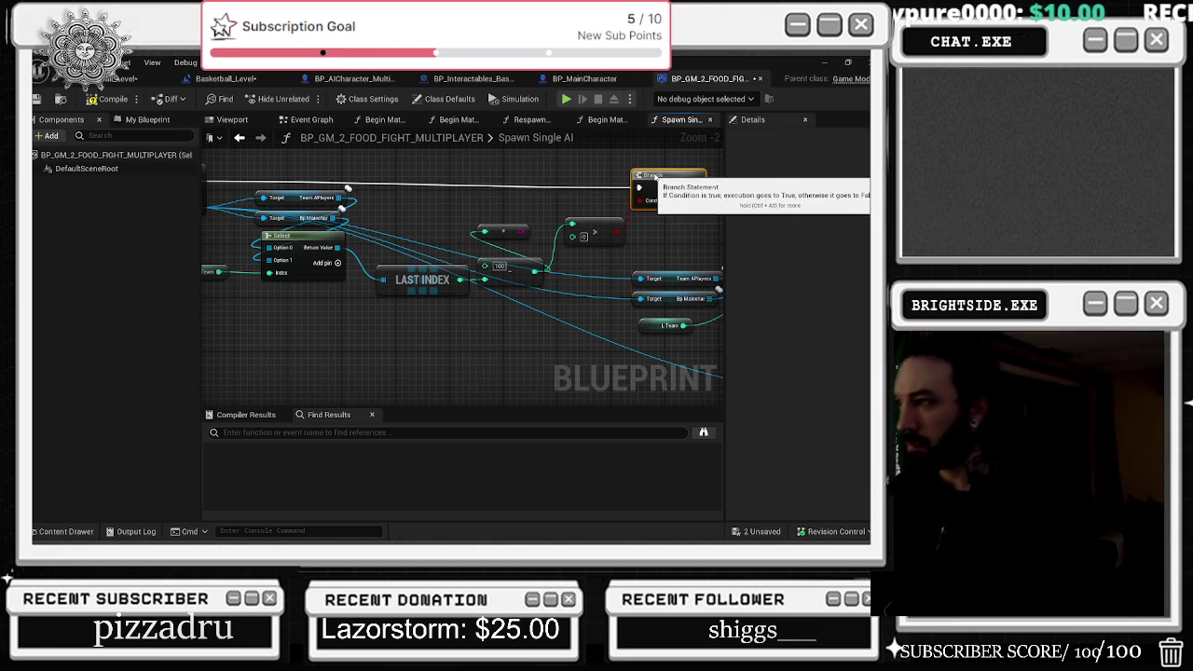
{"action": "mouse_move", "coordinate": [373, 299]}
{"action": "left_mouse_down"}
{"action": "mouse_move", "coordinate": [546, 247]}
{"action": "mouse_move", "coordinate": [627, 207]}
{"action": "left_mouse_up"}
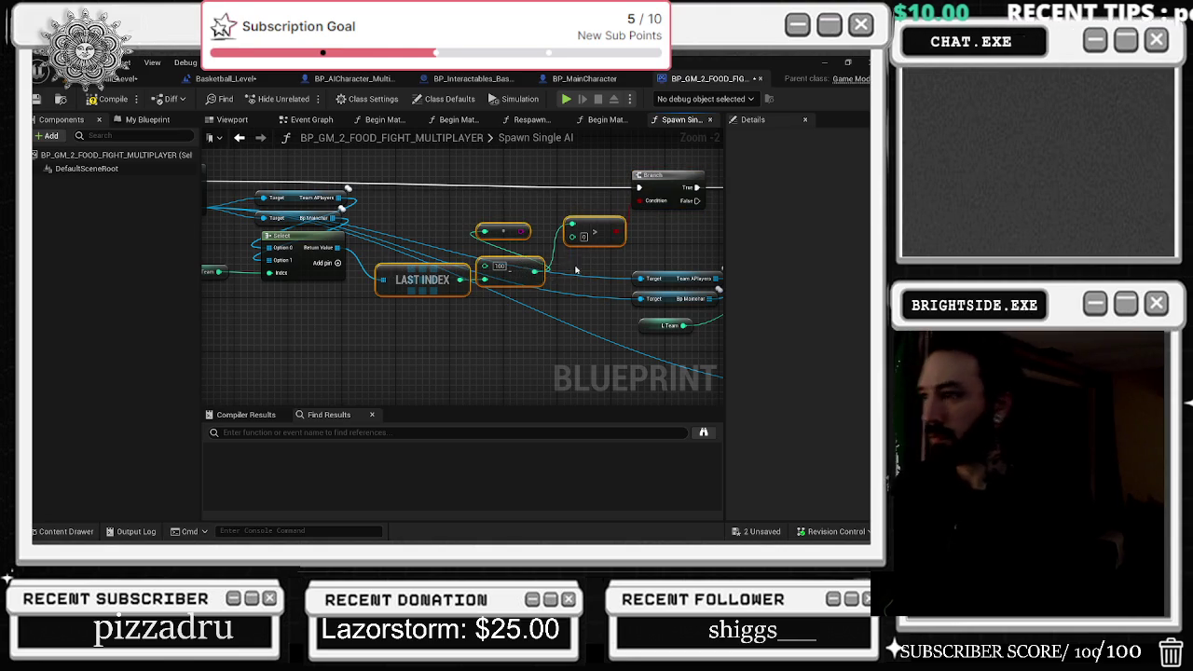
{"action": "mouse_move", "coordinate": [523, 268]}
{"action": "left_mouse_down"}
{"action": "mouse_move", "coordinate": [530, 314]}
{"action": "mouse_move", "coordinate": [443, 304]}
{"action": "left_mouse_up"}
- Move the Team APlayers, Bp Mainchar and L Team getters up and add a reroute to straighten the wire
{"action": "left_click_drag", "start_coordinate": [652, 327], "coordinate": [550, 256]}
{"action": "mouse_move", "coordinate": [591, 289]}
{"action": "left_mouse_down"}
{"action": "mouse_move", "coordinate": [605, 229]}
{"action": "mouse_move", "coordinate": [516, 276]}
{"action": "left_mouse_up"}
{"action": "left_click", "coordinate": [602, 255]}
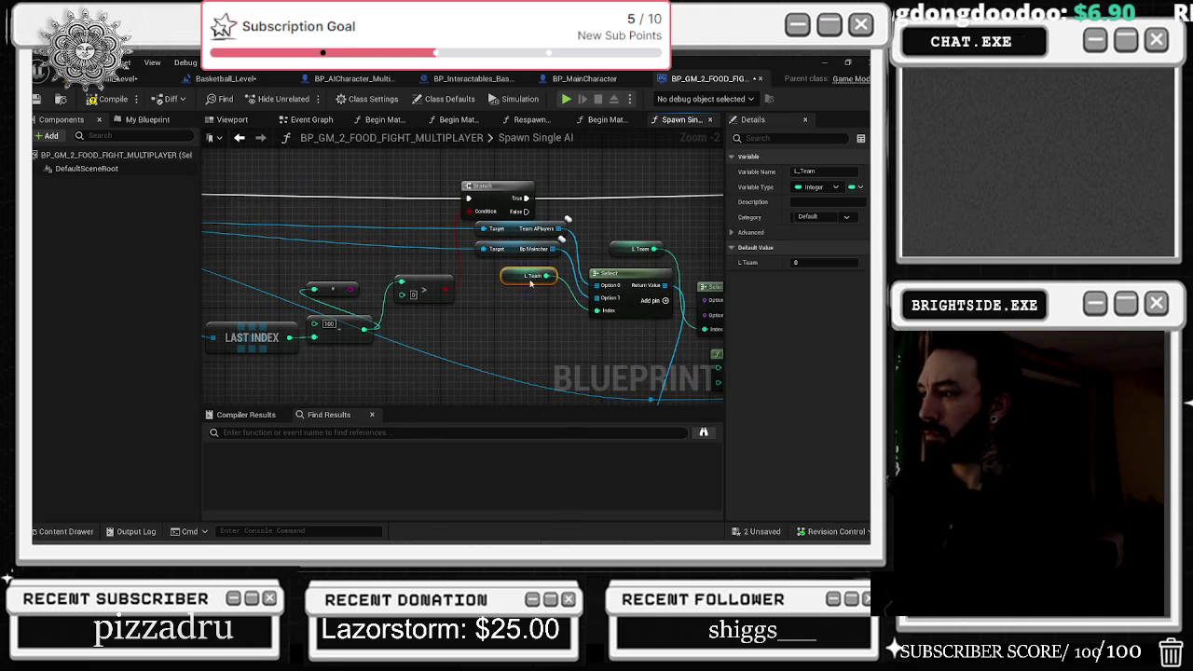
{"action": "left_click", "coordinate": [613, 248]}
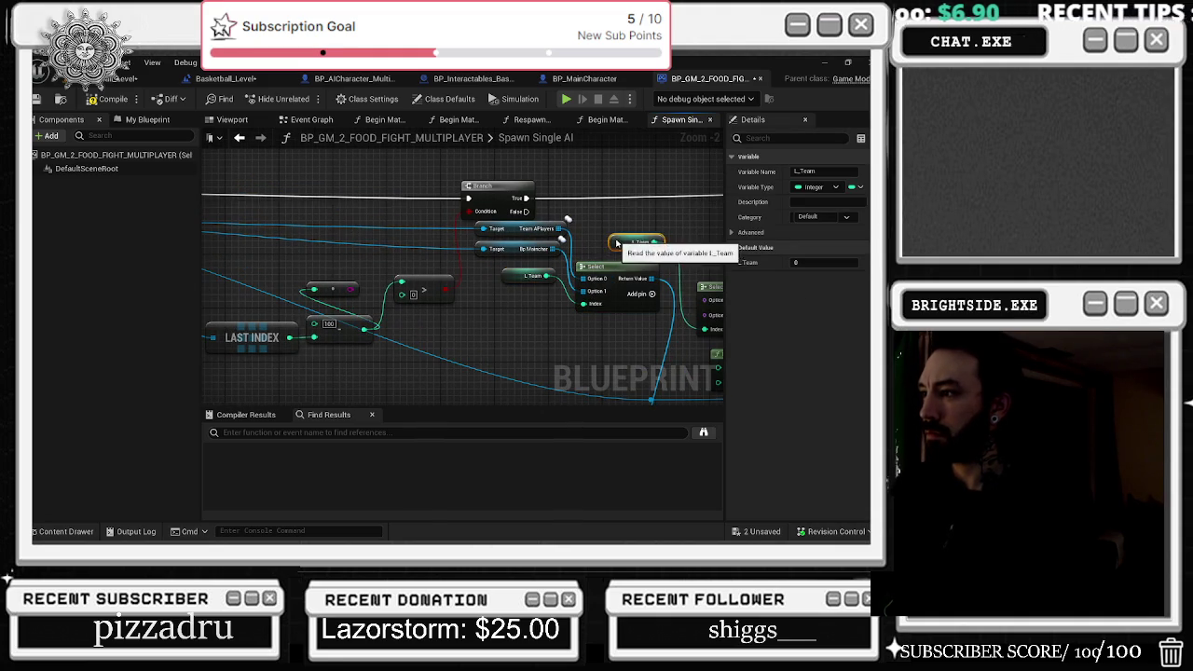
{"action": "left_click_drag", "start_coordinate": [614, 248], "coordinate": [494, 154]}
{"action": "mouse_move", "coordinate": [572, 326]}
{"action": "left_mouse_down"}
{"action": "mouse_move", "coordinate": [472, 244]}
{"action": "mouse_move", "coordinate": [180, 215]}
{"action": "left_mouse_up"}
{"action": "double_click", "coordinate": [486, 236]}
- Shift LAST INDEX and its array node right, then bring up the ranged dodgeball Begin Match spawn function
{"action": "left_click", "coordinate": [466, 288]}
{"action": "left_click_drag", "start_coordinate": [466, 288], "coordinate": [514, 288]}
{"action": "left_click_drag", "start_coordinate": [600, 253], "coordinate": [631, 316]}
{"action": "scroll", "coordinate": [631, 312], "scroll_direction": "down", "scroll_amount": 5}
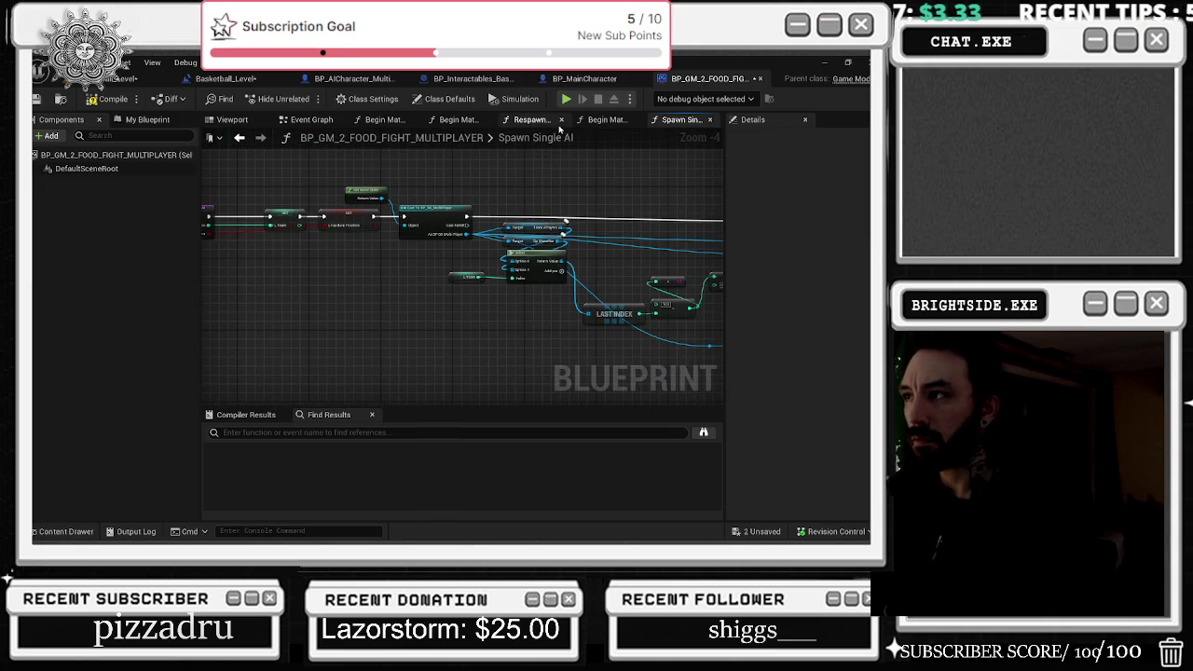
{"action": "left_click", "coordinate": [606, 120]}
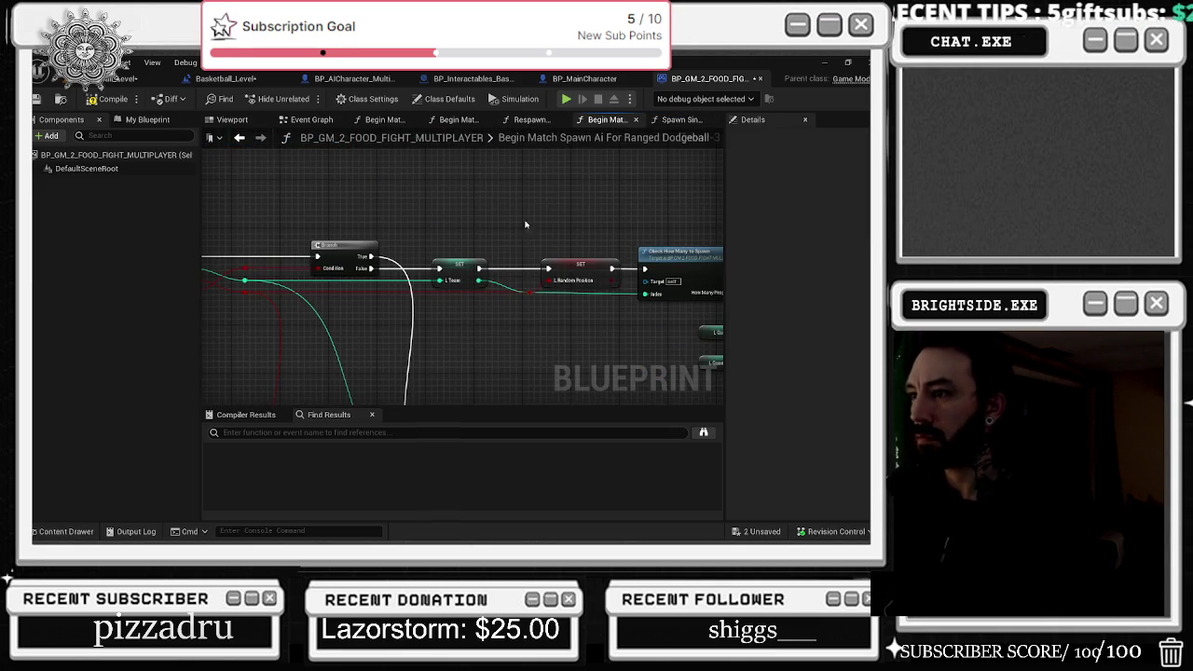
- Open Check How Many to Spawn and review its LAST INDEX, LENGTH, SET and Return nodes
{"action": "mouse_move", "coordinate": [535, 284]}
{"action": "left_mouse_down"}
{"action": "mouse_move", "coordinate": [228, 273]}
{"action": "mouse_move", "coordinate": [335, 262]}
{"action": "mouse_move", "coordinate": [296, 262]}
{"action": "left_mouse_up"}
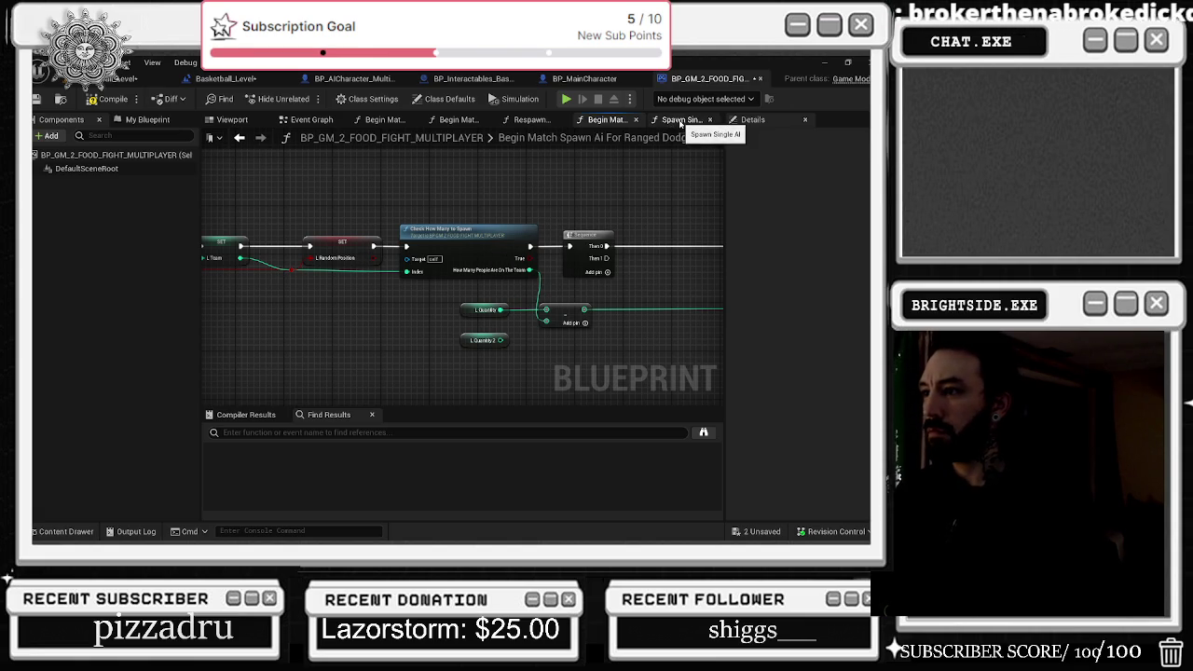
{"action": "double_click", "coordinate": [495, 244]}
{"action": "scroll", "coordinate": [429, 255], "scroll_direction": "up", "scroll_amount": 3}
{"action": "mouse_move", "coordinate": [671, 326]}
{"action": "left_mouse_down"}
{"action": "mouse_move", "coordinate": [568, 249]}
{"action": "mouse_move", "coordinate": [191, 252]}
{"action": "left_mouse_up"}
{"action": "left_click_drag", "start_coordinate": [458, 185], "coordinate": [200, 211]}
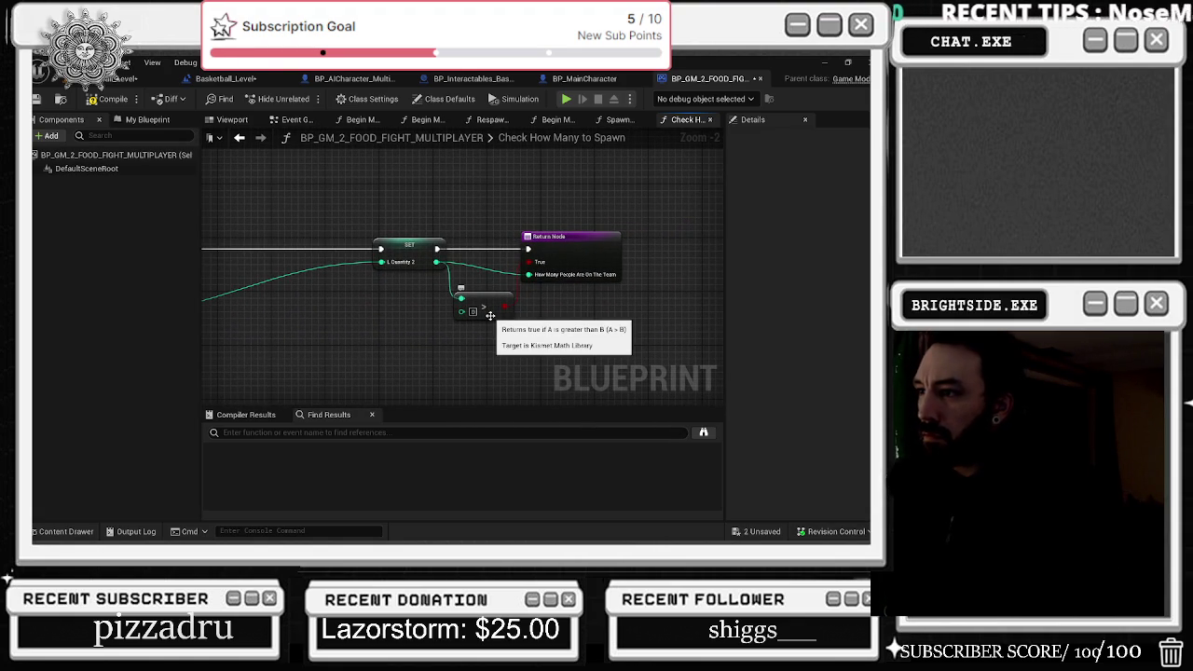
{"action": "left_click", "coordinate": [239, 137]}
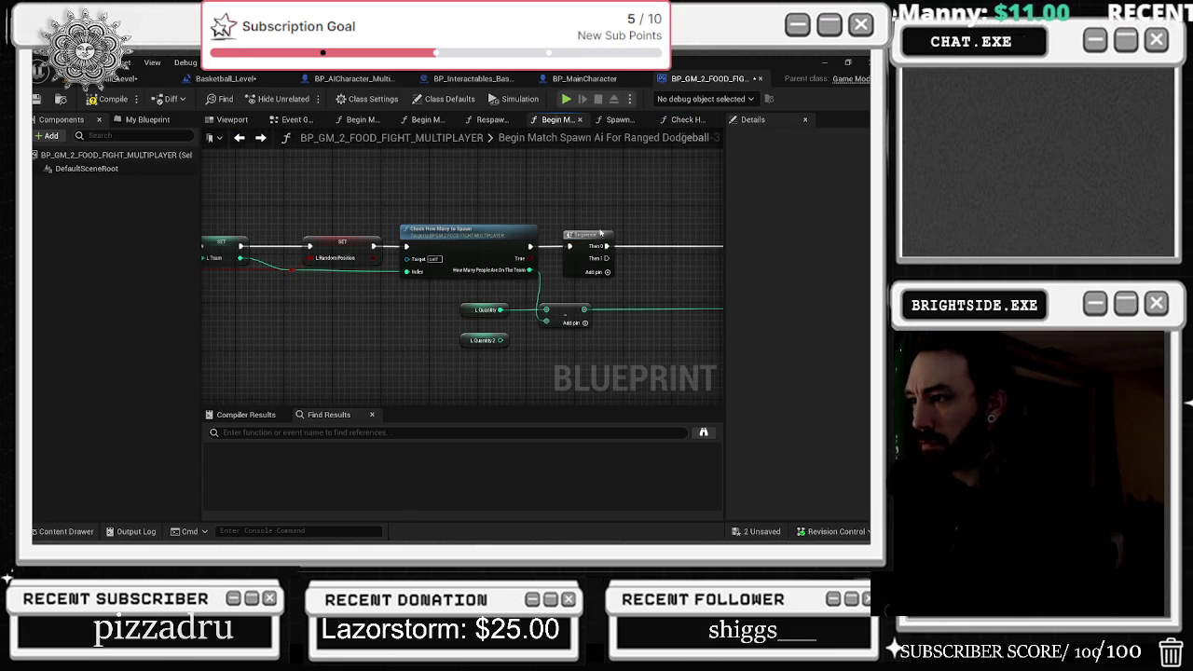
- Compare with Spawn Single AI, pan the ranged function's MAX, loop, cast and Select nodes, then go to Basketball_Level
{"action": "left_click", "coordinate": [621, 119]}
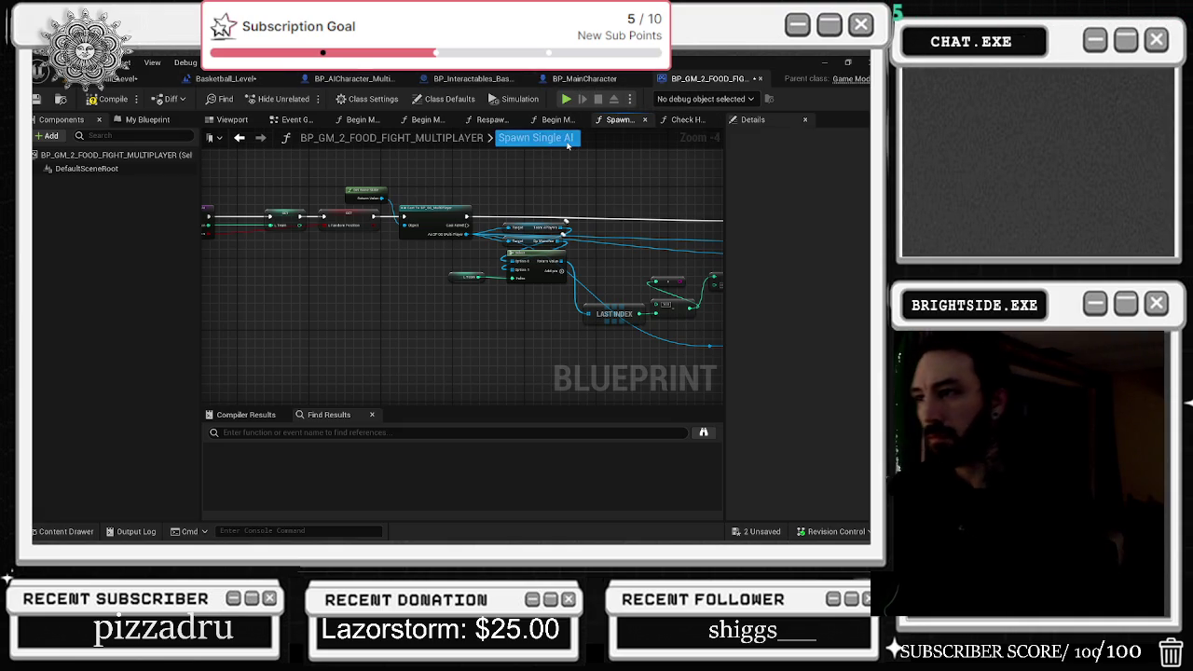
{"action": "left_click", "coordinate": [558, 120]}
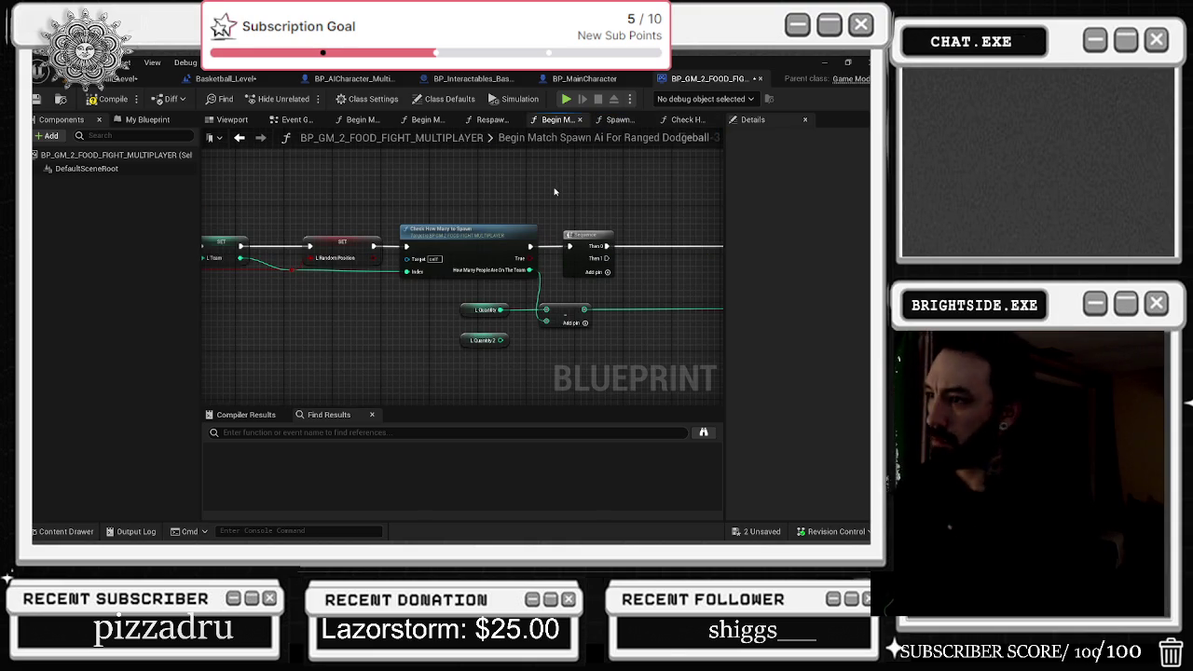
{"action": "left_click_drag", "start_coordinate": [582, 196], "coordinate": [478, 162]}
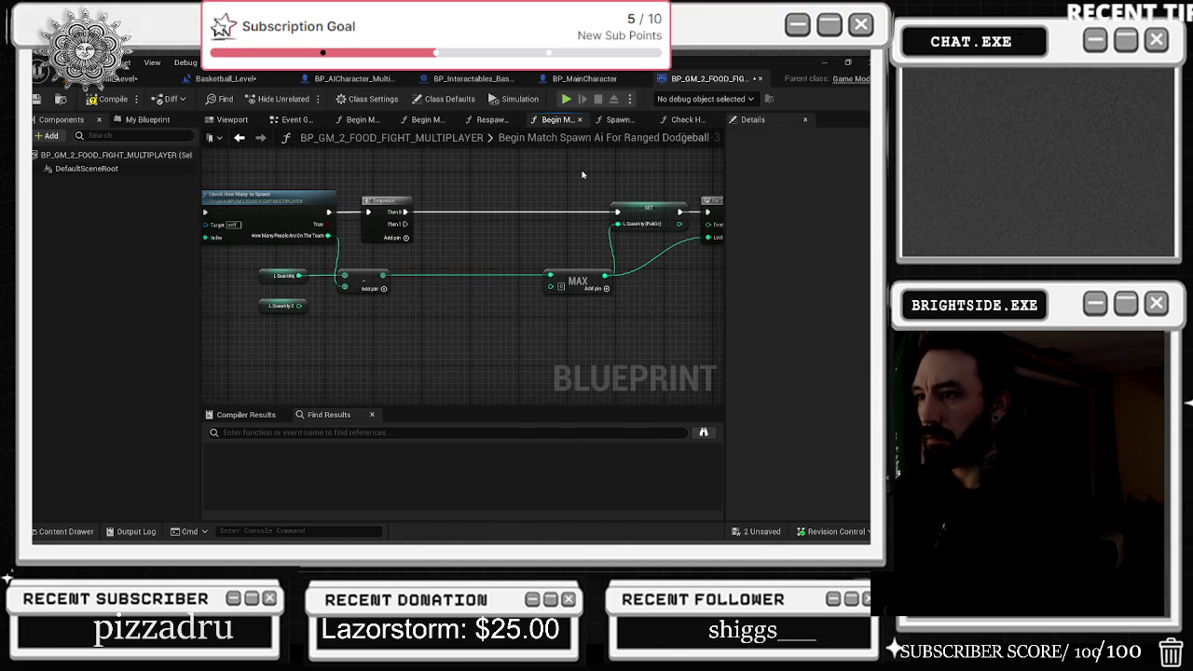
{"action": "mouse_move", "coordinate": [576, 178]}
{"action": "left_mouse_down"}
{"action": "mouse_move", "coordinate": [485, 171]}
{"action": "mouse_move", "coordinate": [203, 196]}
{"action": "left_mouse_up"}
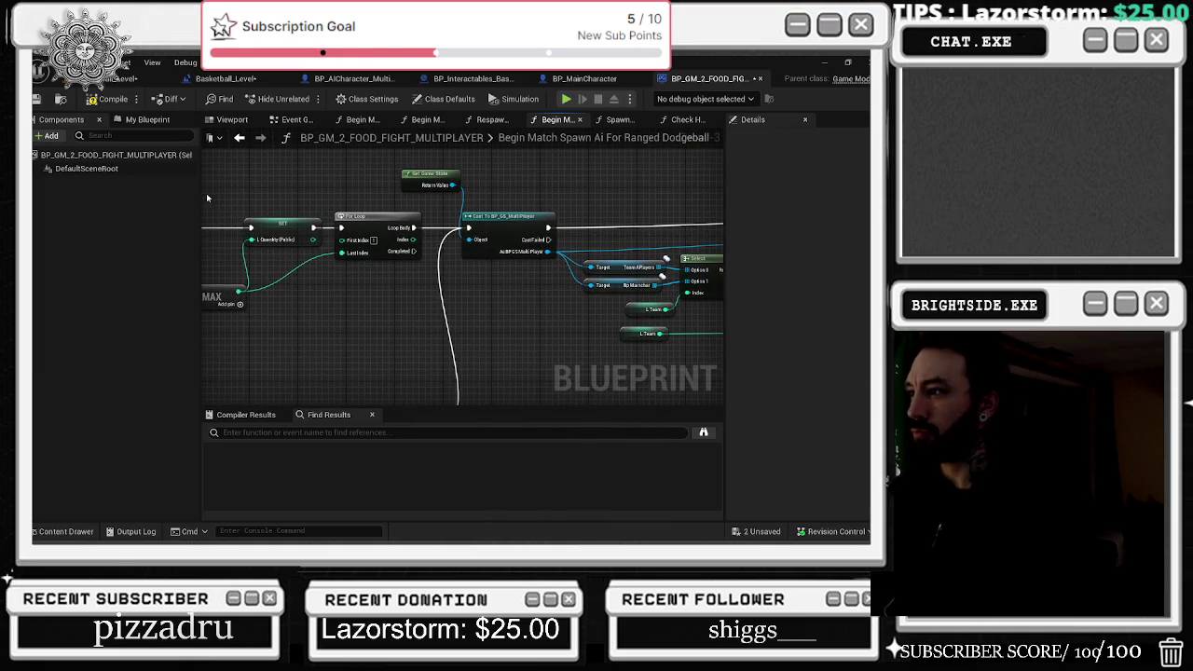
{"action": "mouse_move", "coordinate": [416, 245]}
{"action": "left_mouse_down"}
{"action": "mouse_move", "coordinate": [413, 301]}
{"action": "mouse_move", "coordinate": [282, 271]}
{"action": "left_mouse_up"}
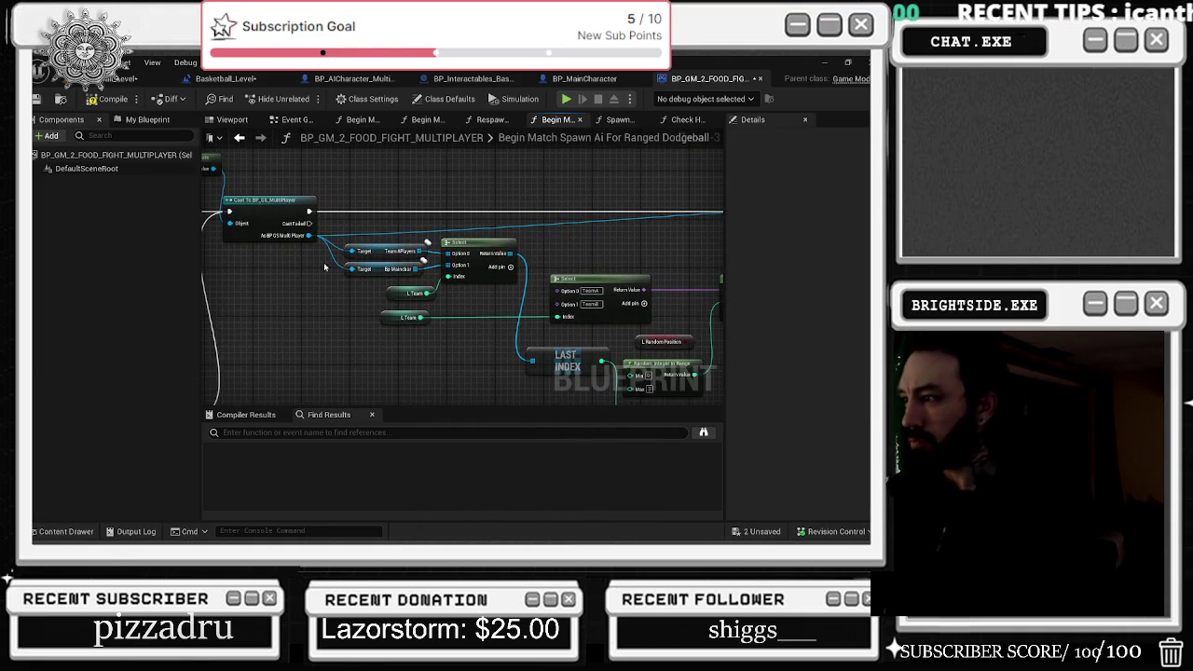
{"action": "scroll", "coordinate": [296, 281], "scroll_direction": "down", "scroll_amount": 1}
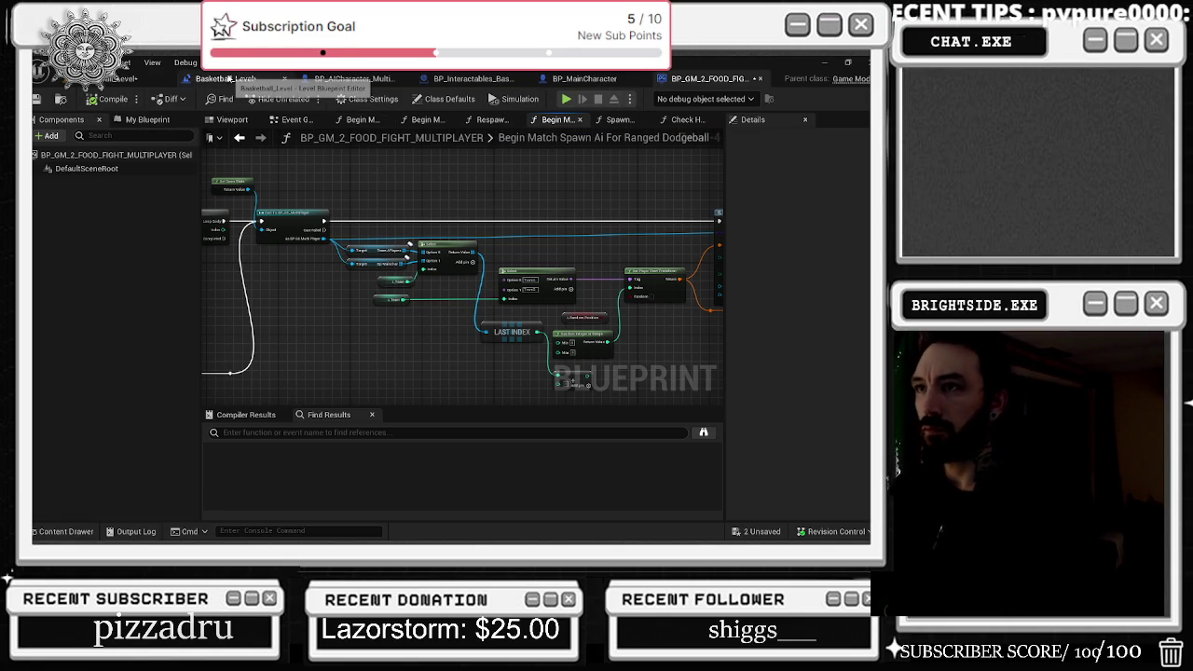
{"action": "left_click", "coordinate": [230, 78]}
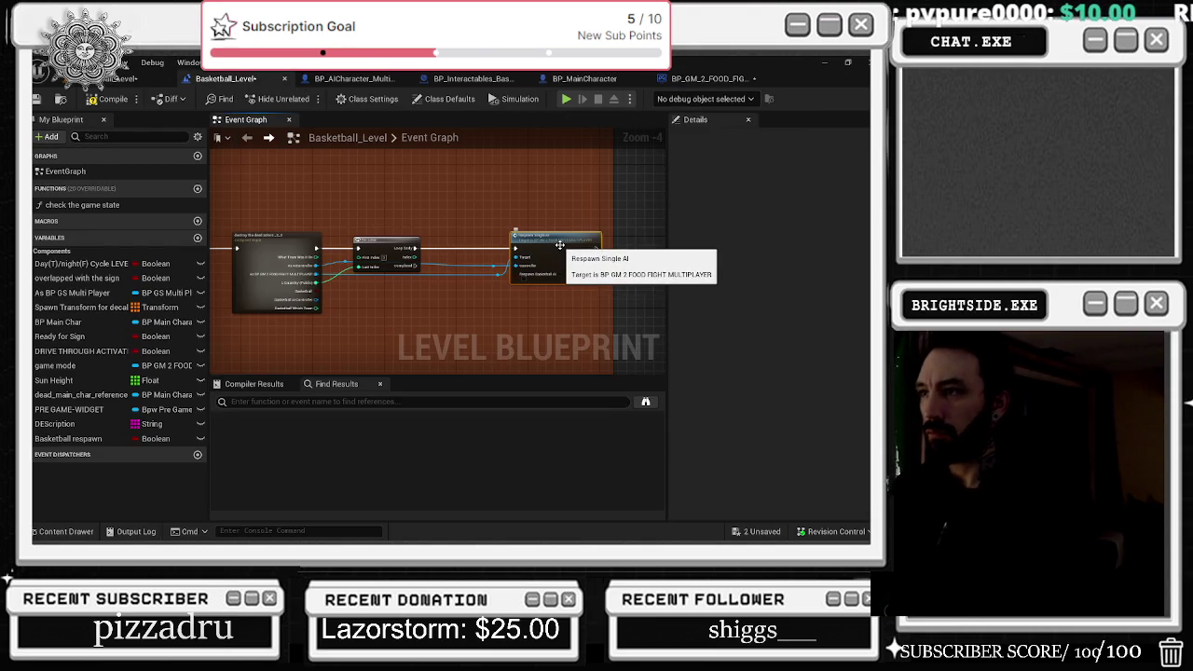
- Drill from the Respawn Single AI node into Spawn Single AI, then go back through the tabs to the Basketball_Level event graph
{"action": "double_click", "coordinate": [559, 245]}
{"action": "double_click", "coordinate": [411, 261]}
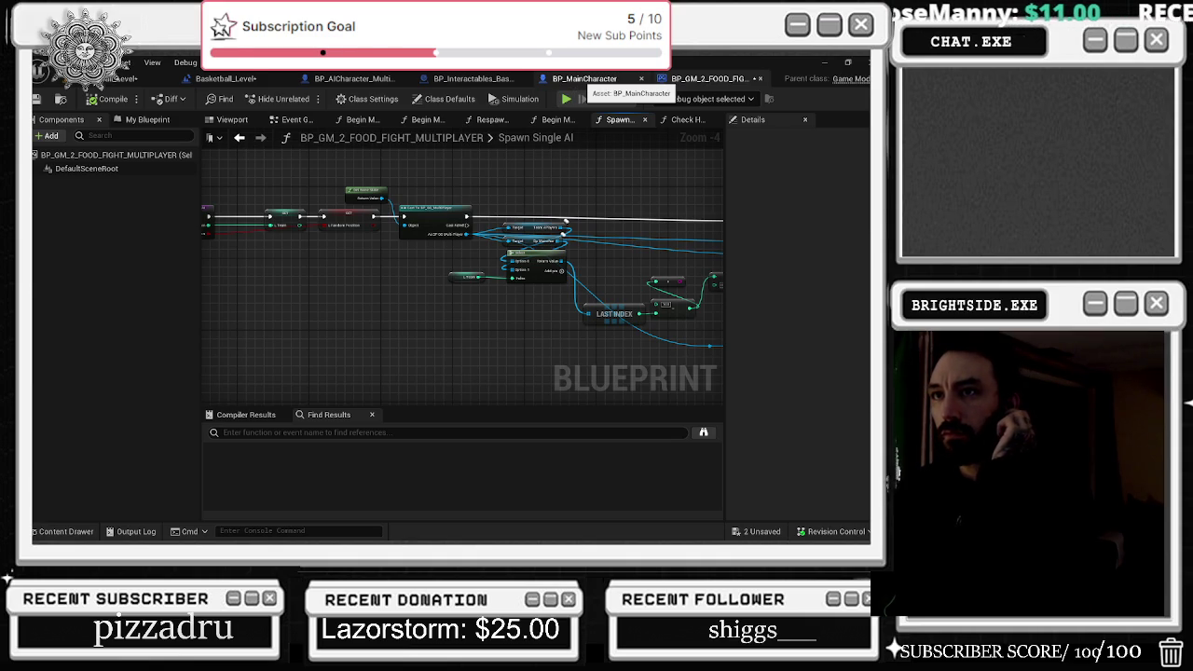
{"action": "left_click", "coordinate": [584, 78]}
{"action": "left_click", "coordinate": [474, 78]}
{"action": "left_click", "coordinate": [122, 78]}
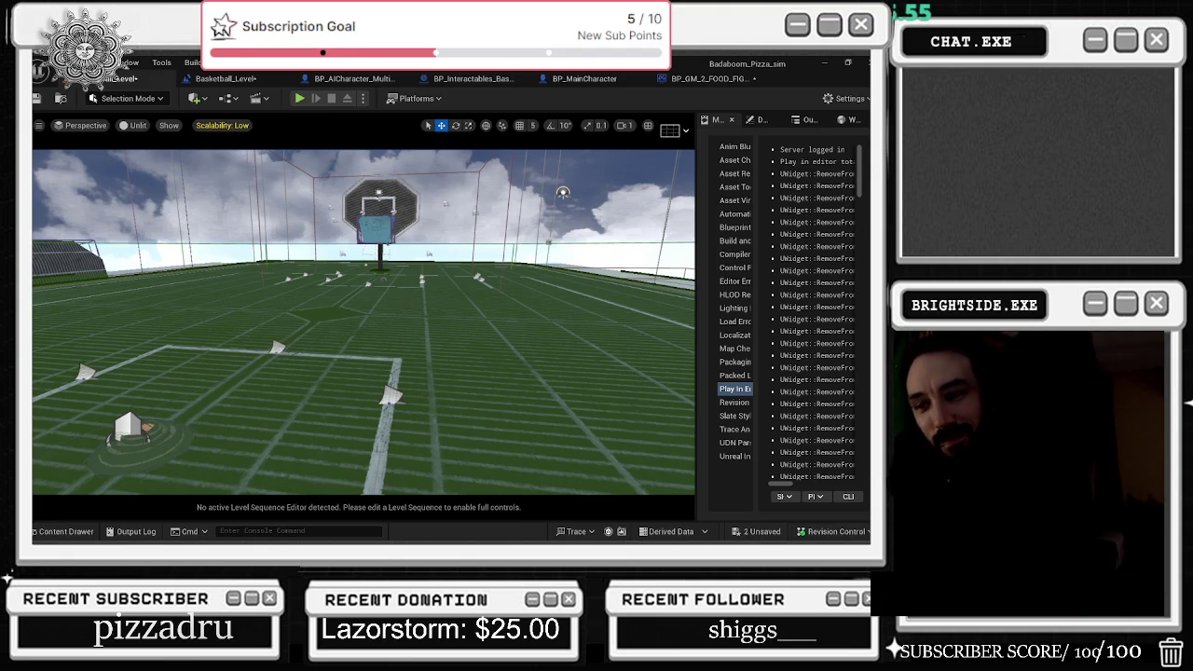
{"action": "left_click", "coordinate": [197, 80]}
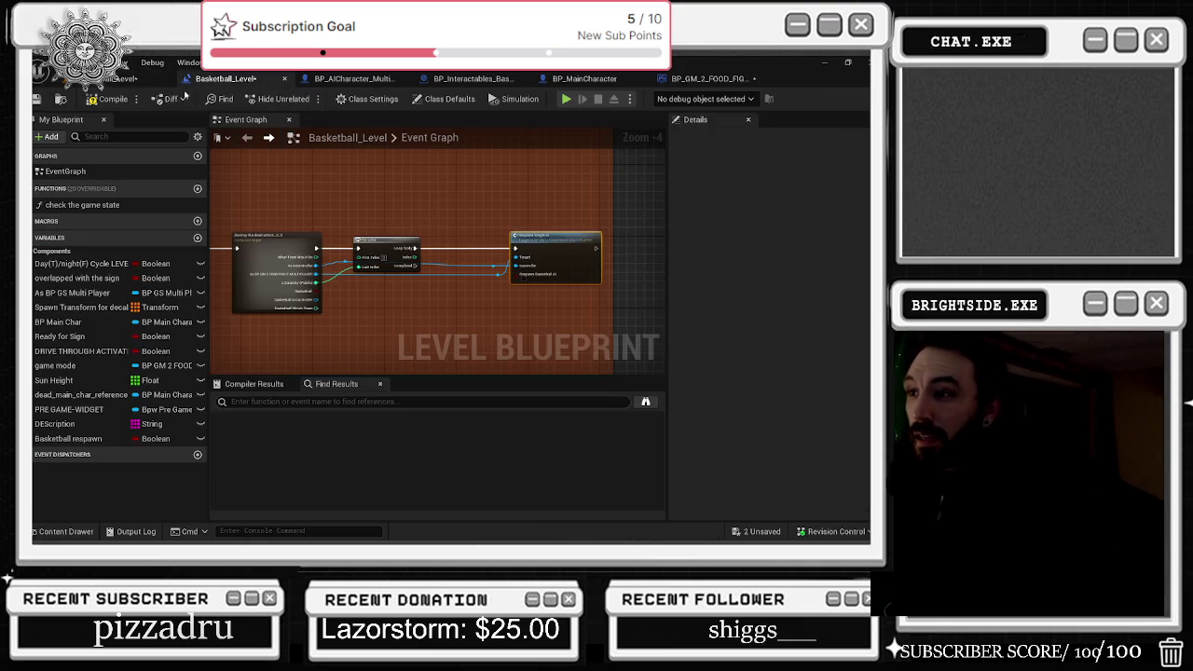
- Look through Respawn Single AI, Spawn Single AI and Check How Many to Spawn from the level blueprint
{"action": "double_click", "coordinate": [575, 241]}
{"action": "mouse_move", "coordinate": [420, 264]}
{"action": "left_mouse_down"}
{"action": "mouse_move", "coordinate": [464, 270]}
{"action": "mouse_move", "coordinate": [504, 308]}
{"action": "left_mouse_up"}
{"action": "mouse_move", "coordinate": [373, 280]}
{"action": "left_mouse_down"}
{"action": "mouse_move", "coordinate": [526, 204]}
{"action": "mouse_move", "coordinate": [676, 271]}
{"action": "mouse_move", "coordinate": [448, 275]}
{"action": "mouse_move", "coordinate": [662, 282]}
{"action": "mouse_move", "coordinate": [605, 276]}
{"action": "mouse_move", "coordinate": [618, 271]}
{"action": "left_mouse_up"}
{"action": "double_click", "coordinate": [658, 266]}
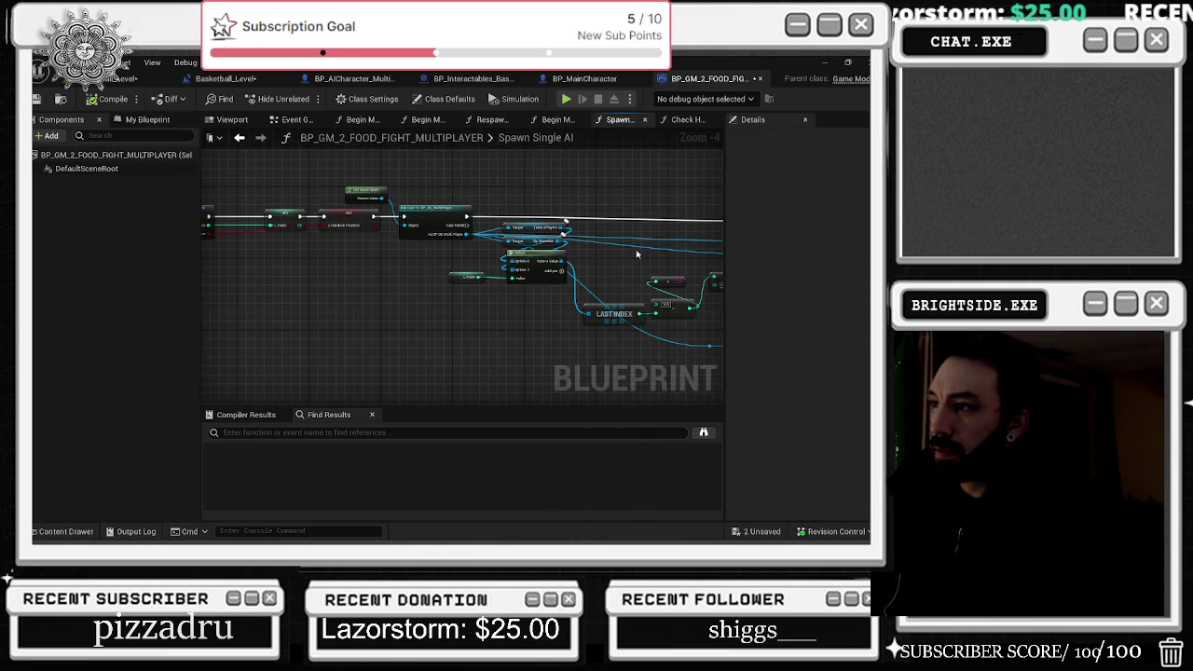
{"action": "left_click", "coordinate": [241, 138]}
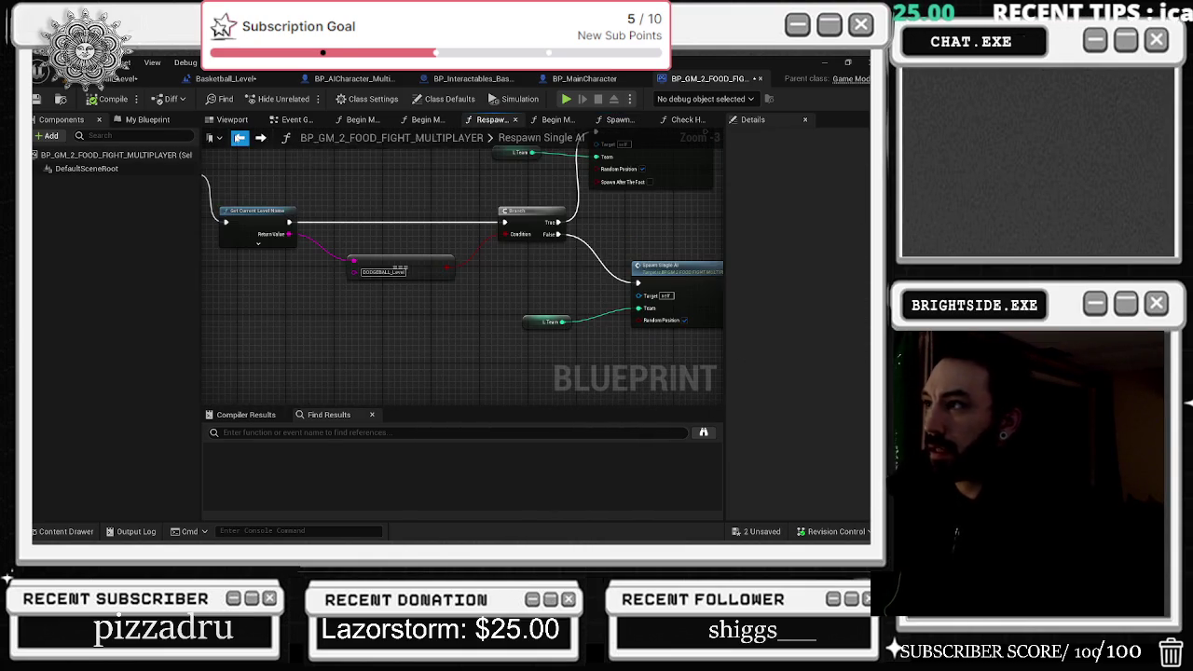
{"action": "left_click", "coordinate": [690, 120]}
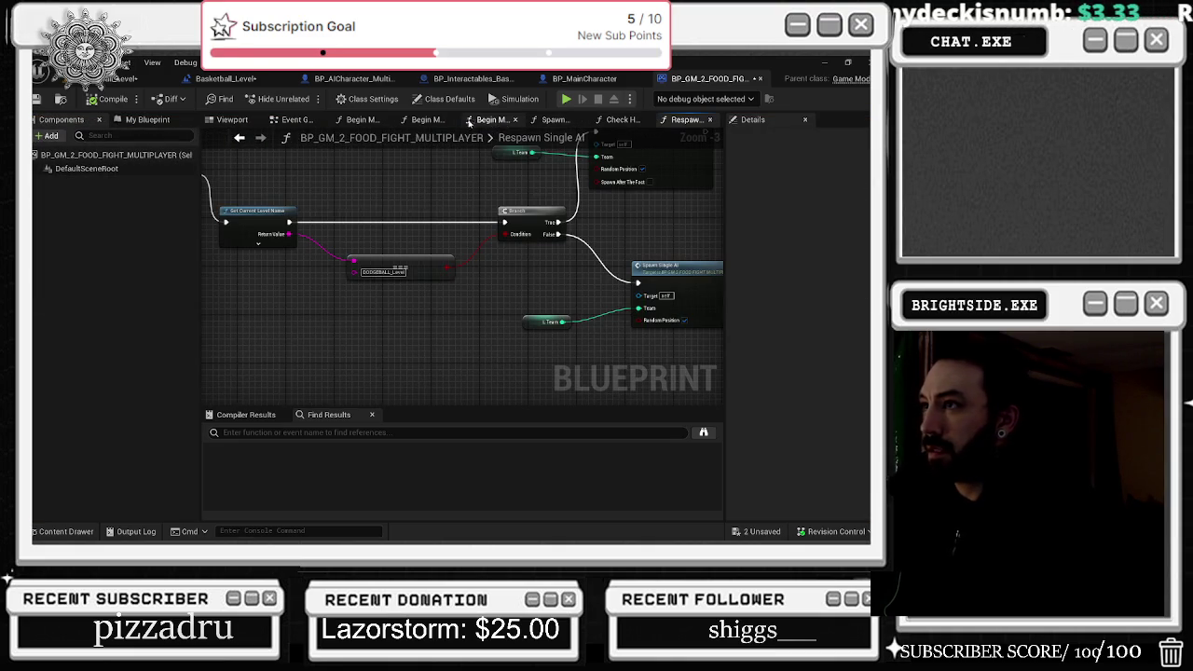
- Close the two leftover Begin Match graphs and one extra graph, and reorder Spawn Single AI after Respawn Single AI
{"action": "left_click", "coordinate": [452, 120]}
{"action": "left_click", "coordinate": [431, 120]}
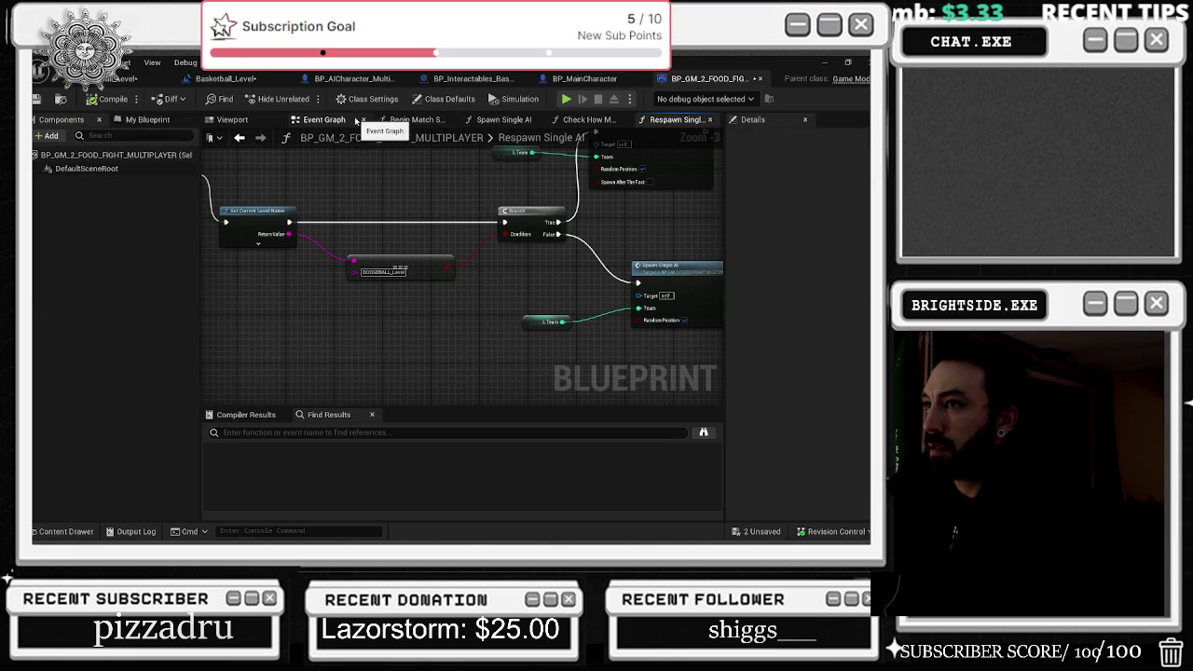
{"action": "left_click", "coordinate": [363, 121]}
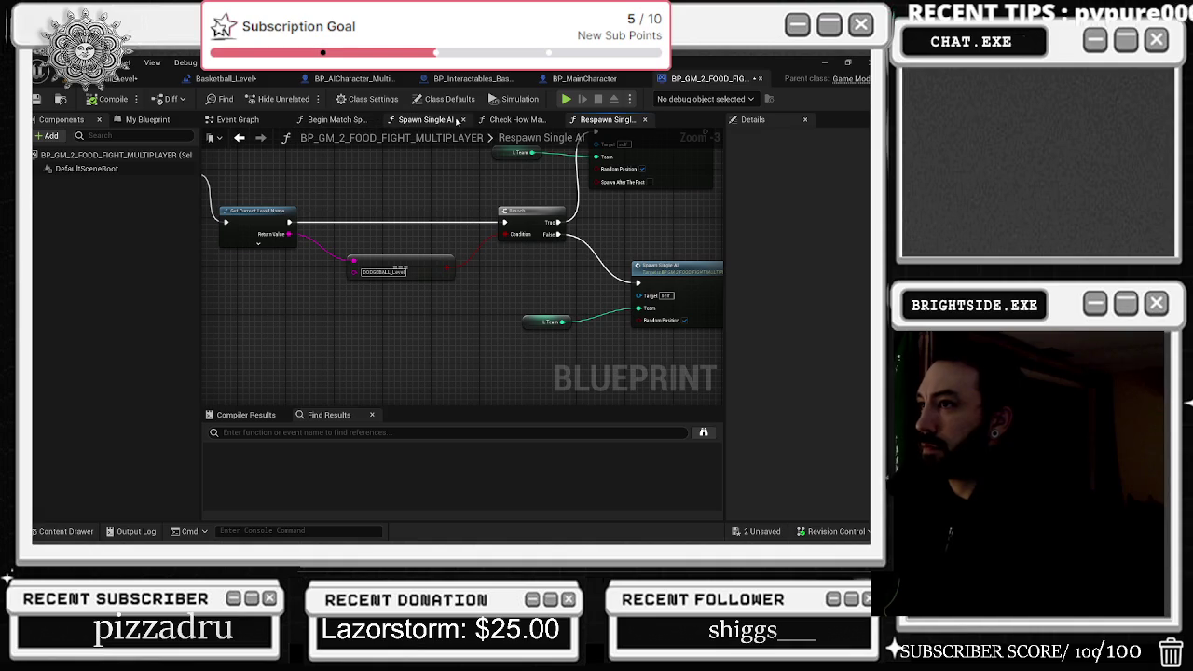
{"action": "left_click_drag", "start_coordinate": [522, 119], "coordinate": [611, 120]}
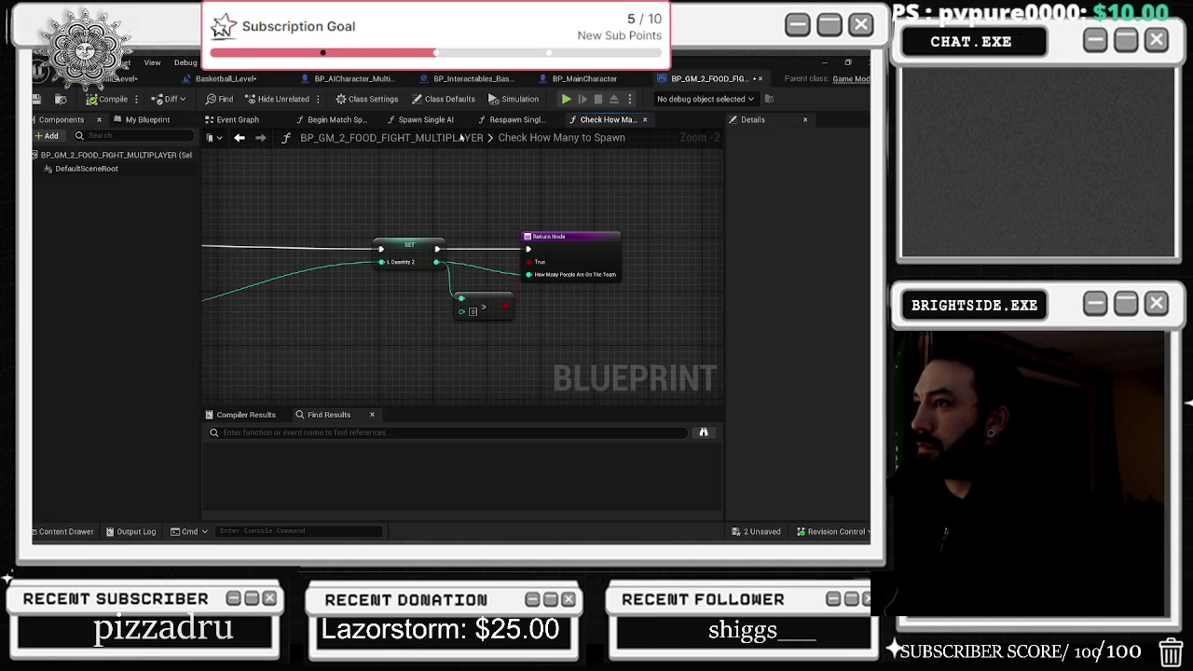
{"action": "left_click_drag", "start_coordinate": [436, 121], "coordinate": [508, 121]}
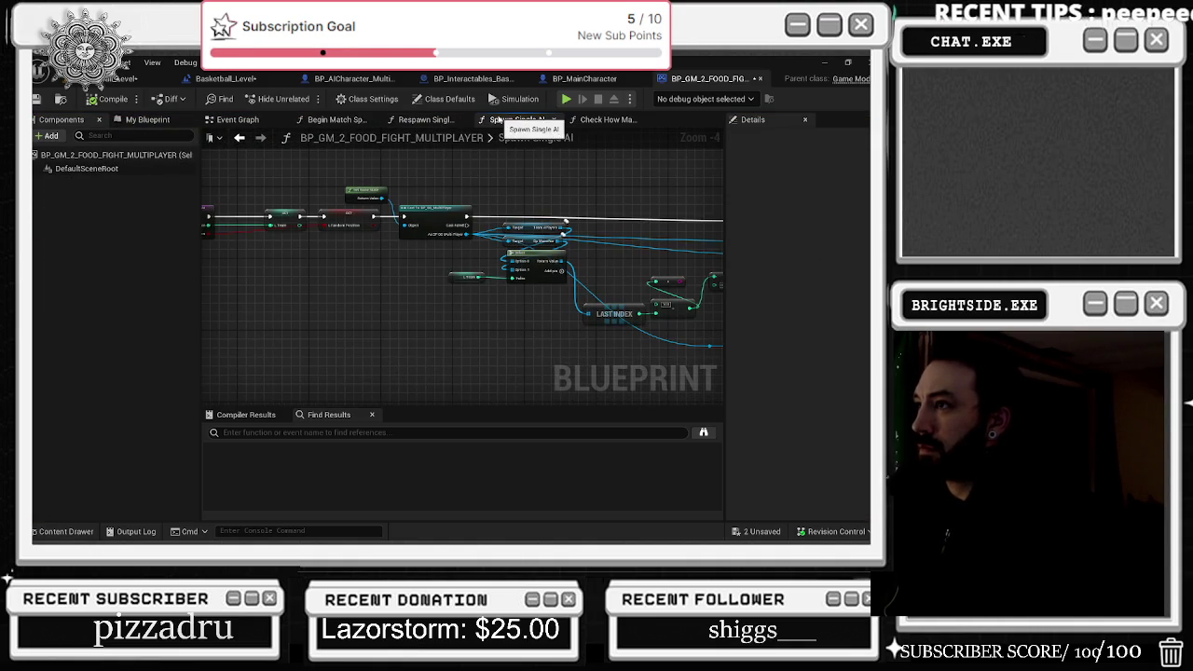
{"action": "left_click", "coordinate": [456, 122]}
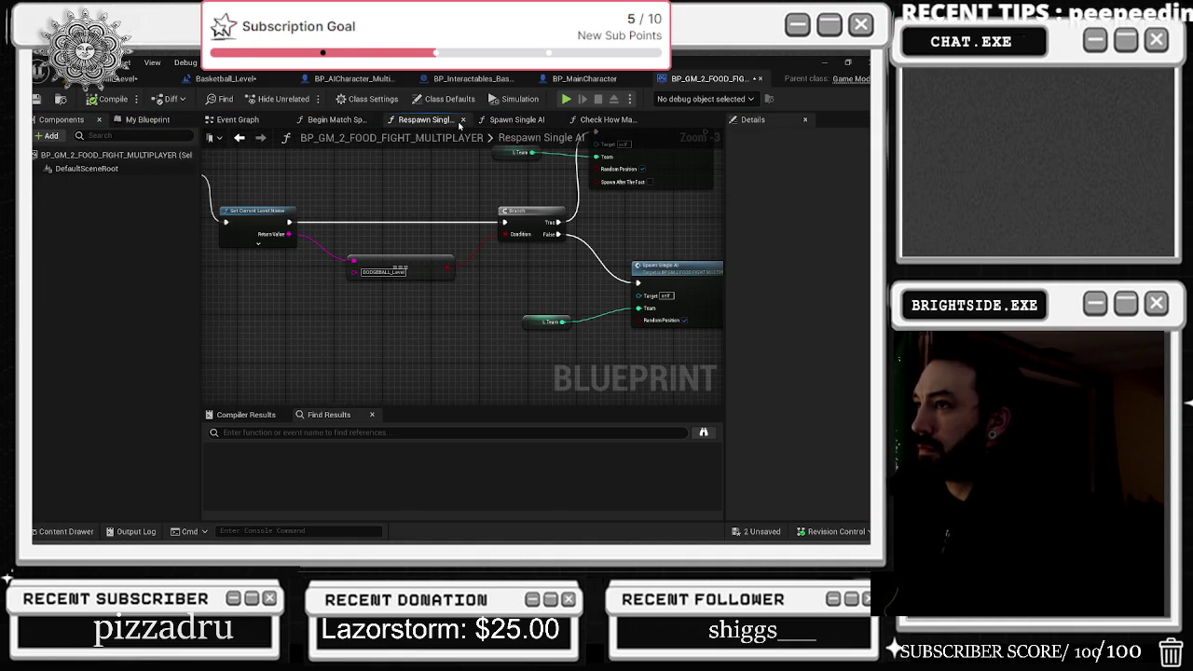
- Review Spawn Single AI's Select and LAST INDEX nodes, then move to the BP_Interactables_Basketball event graph
{"action": "double_click", "coordinate": [698, 268]}
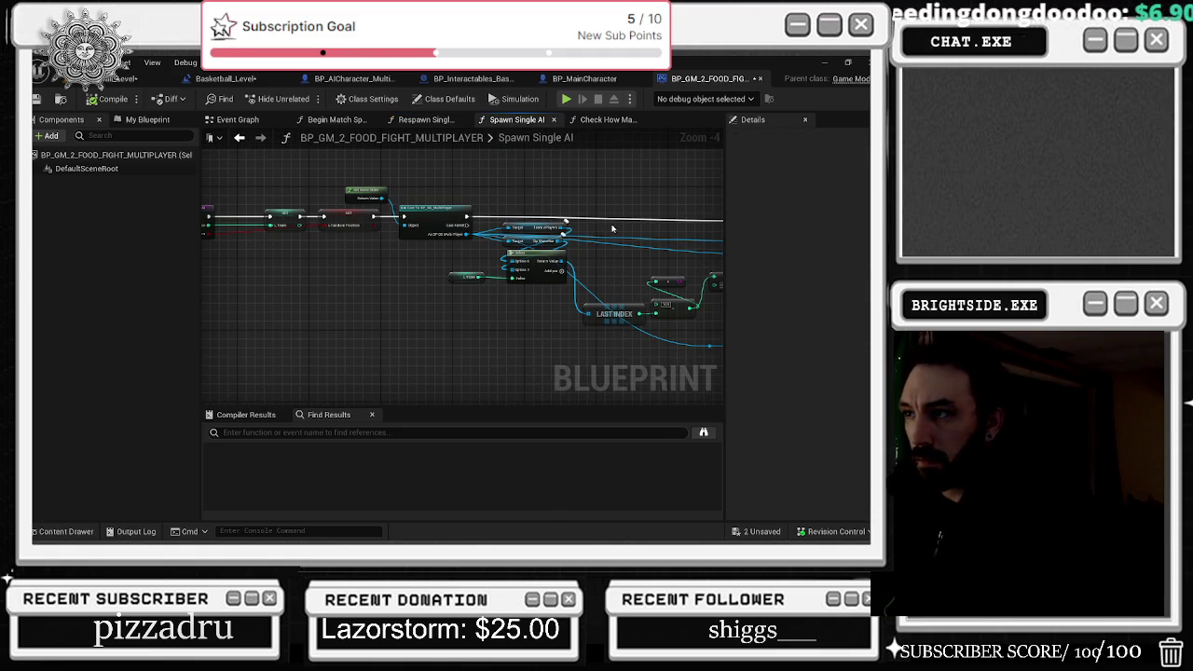
{"action": "left_click_drag", "start_coordinate": [613, 227], "coordinate": [520, 205]}
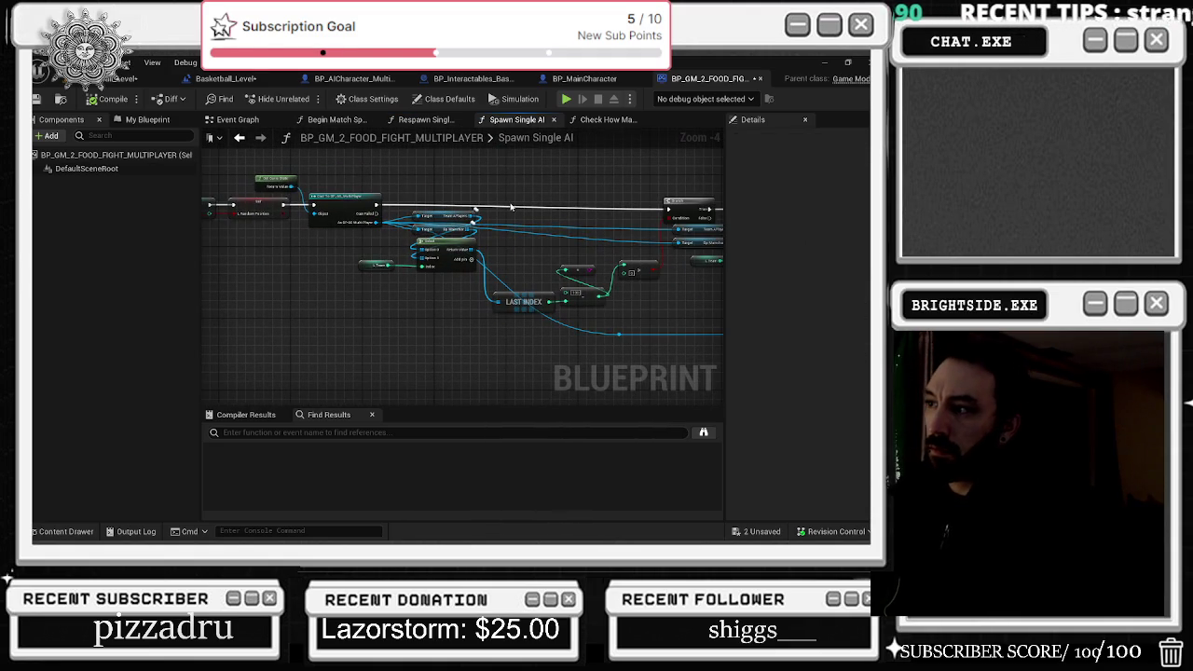
{"action": "scroll", "coordinate": [560, 235], "scroll_direction": "up", "scroll_amount": 1}
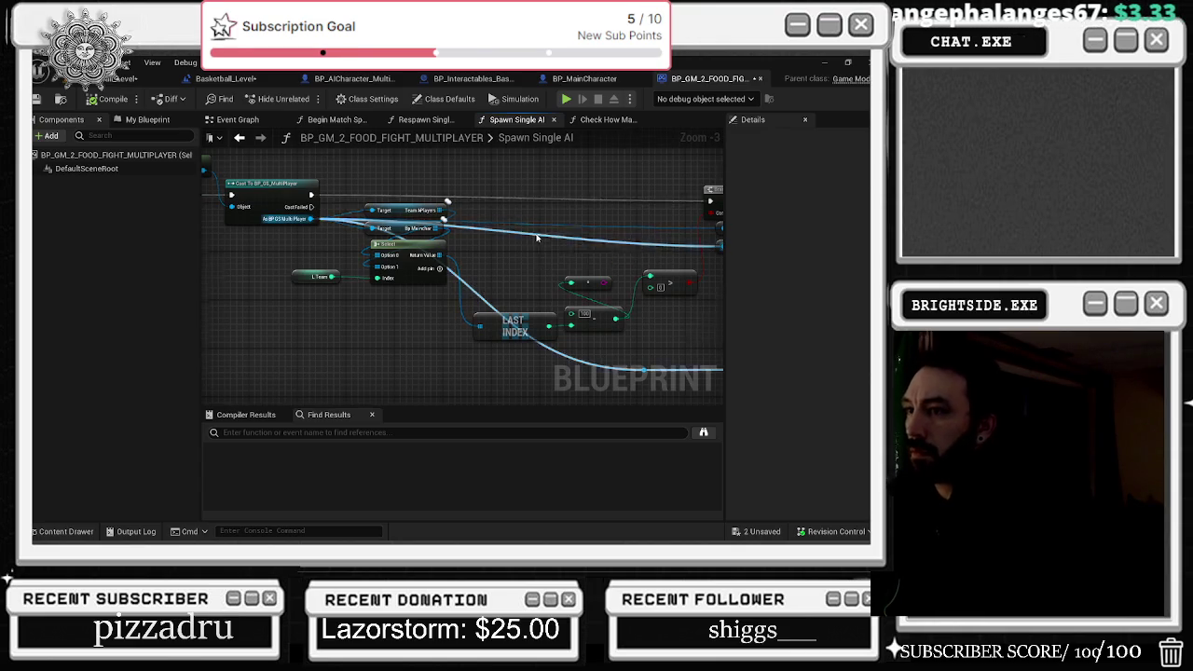
{"action": "left_click_drag", "start_coordinate": [537, 238], "coordinate": [266, 224]}
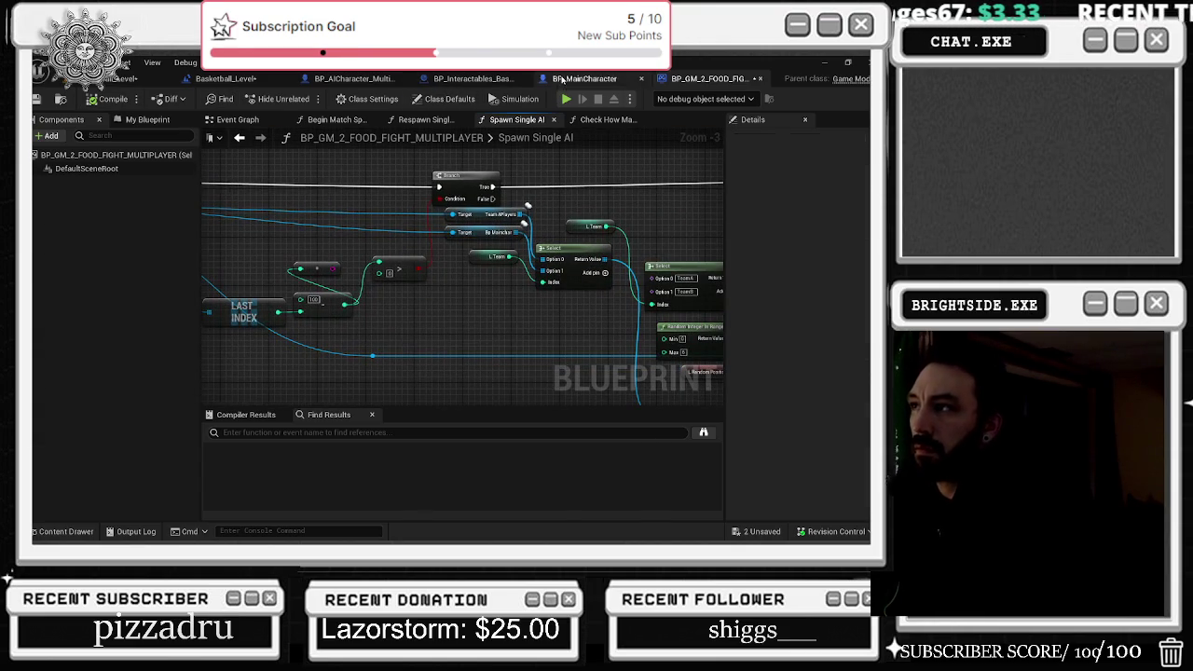
{"action": "left_click", "coordinate": [573, 79]}
{"action": "left_click", "coordinate": [427, 84]}
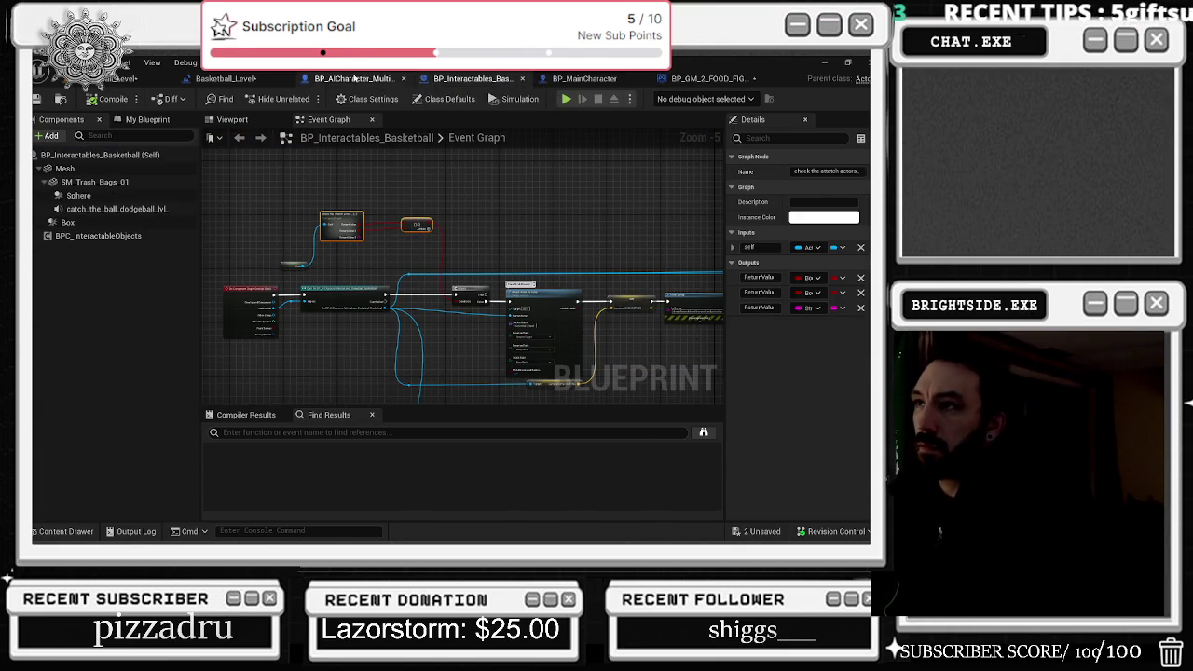
- Compile the Basketball_Level level blueprint
{"action": "left_click", "coordinate": [353, 78]}
{"action": "left_click", "coordinate": [226, 78]}
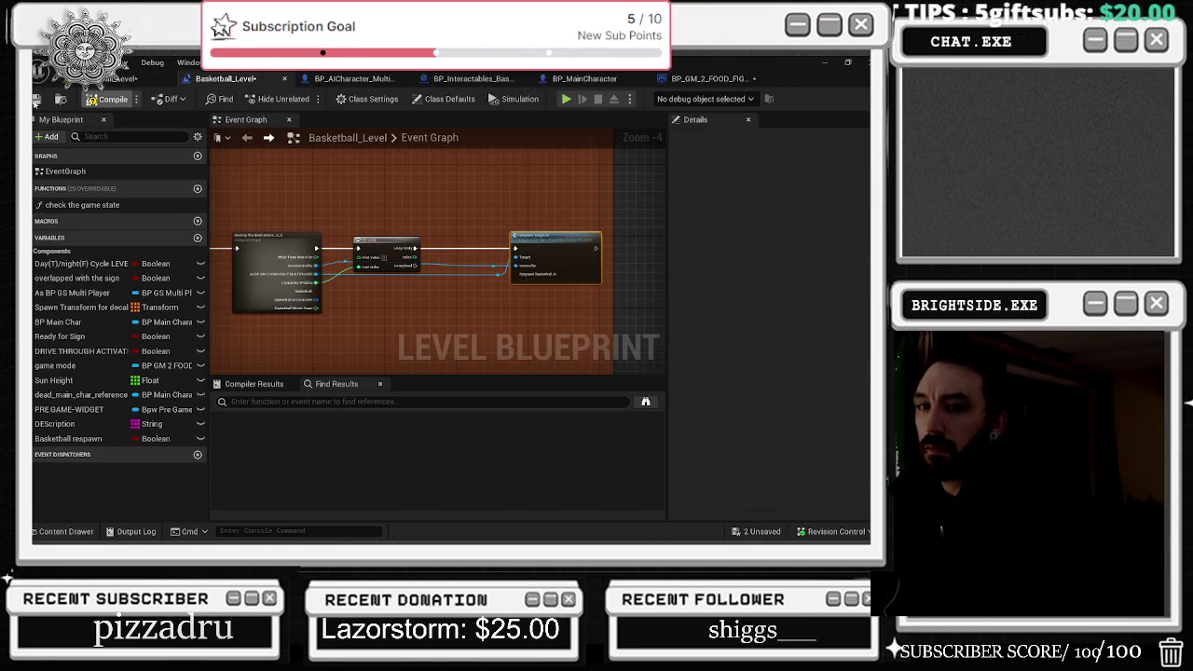
{"action": "left_click", "coordinate": [101, 98]}
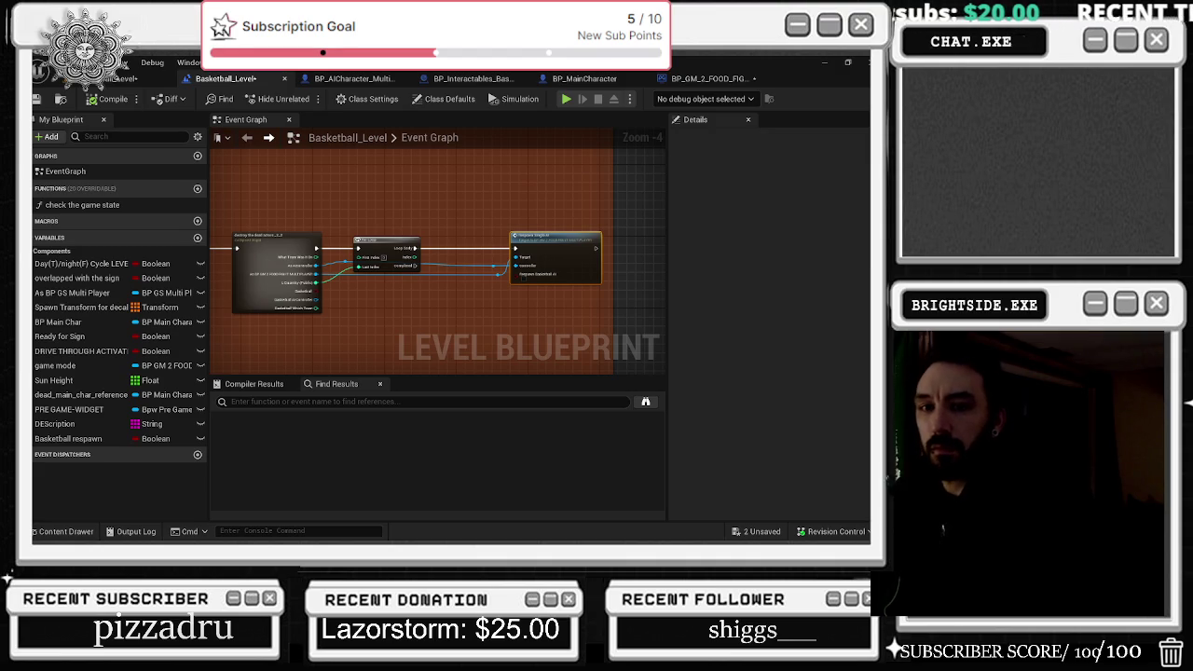
- Back in the level viewport, save the level and the remaining unsaved assets with Save Selected
{"action": "left_click", "coordinate": [42, 98]}
{"action": "key", "text": "ctrl+s"}
{"action": "key", "text": "ctrl+shift+s"}
{"action": "left_click", "coordinate": [530, 438]}
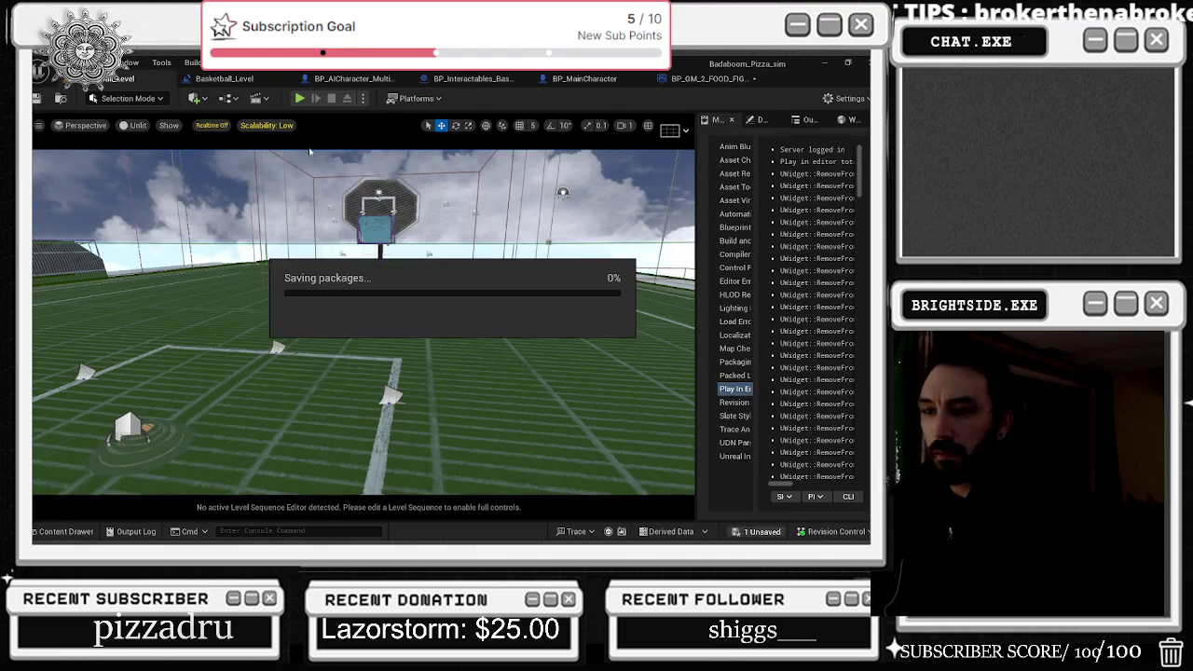
- Play-test the basketball level in Play-In-Editor, driving the character toward the ball, then end the session with Esc
{"action": "key", "text": "alt+p"}
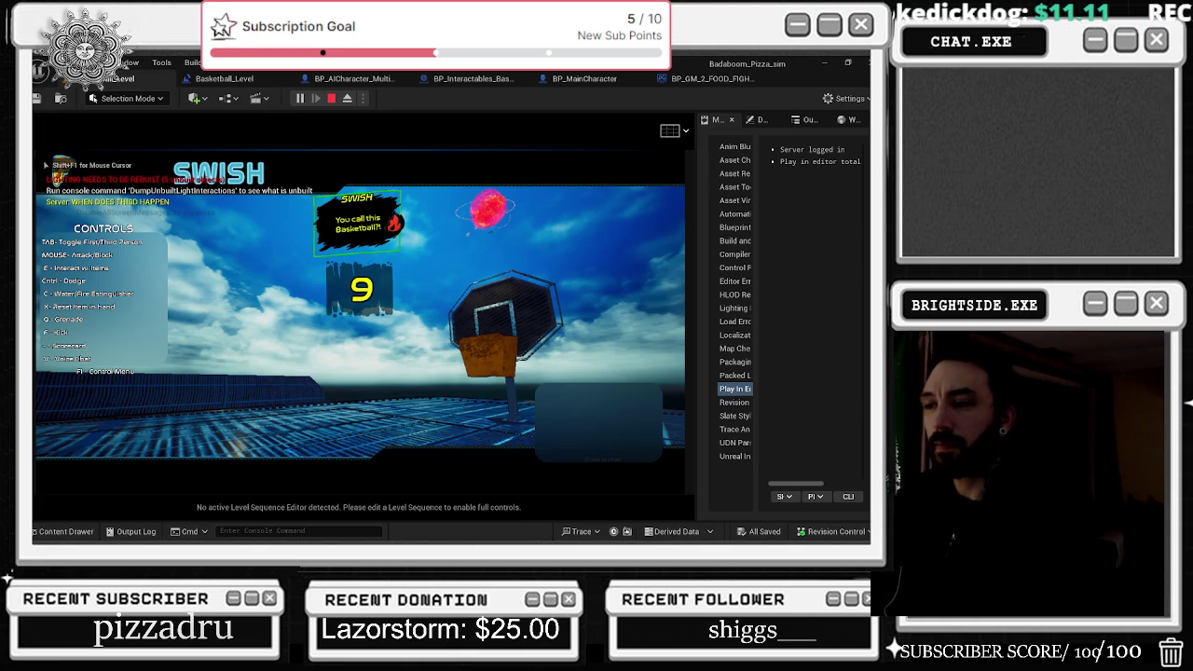
{"action": "key", "text": "shift+F1"}
{"action": "left_click", "coordinate": [264, 193]}
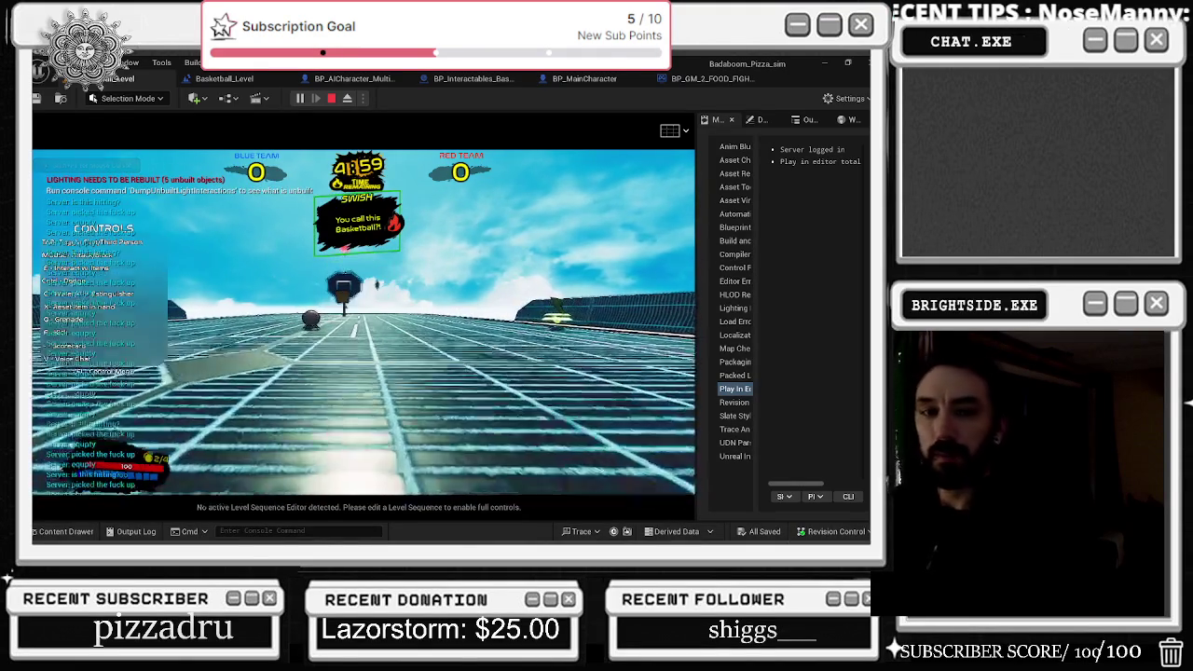
{"action": "key", "text": "w"}
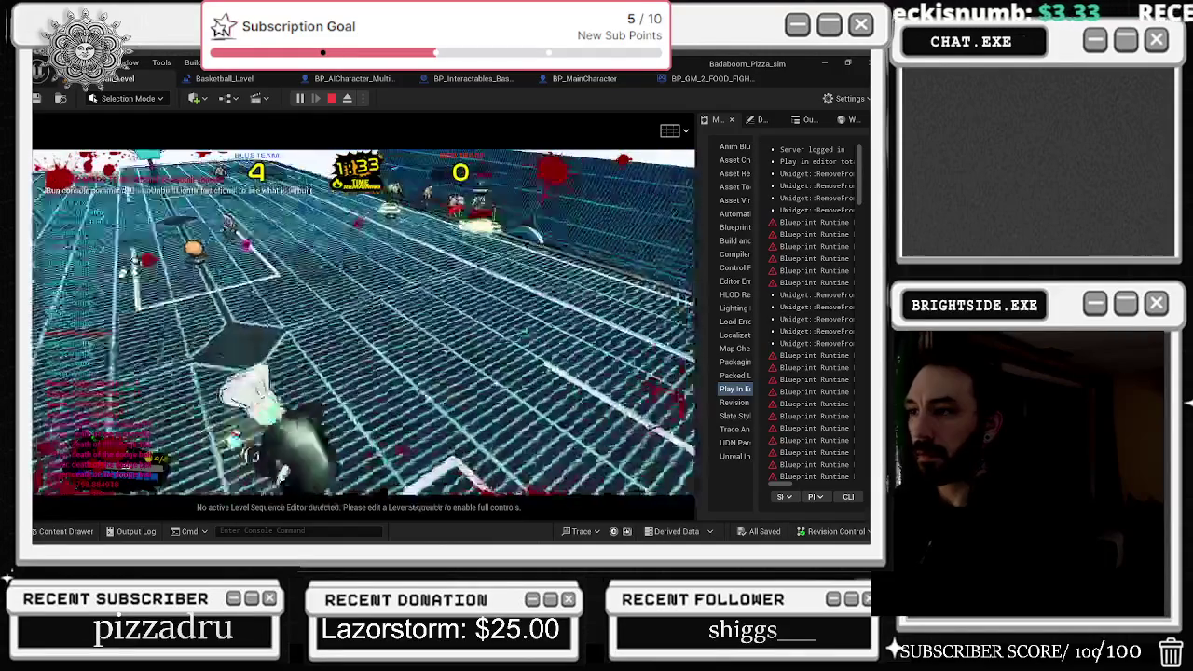
{"action": "key", "text": "Escape"}
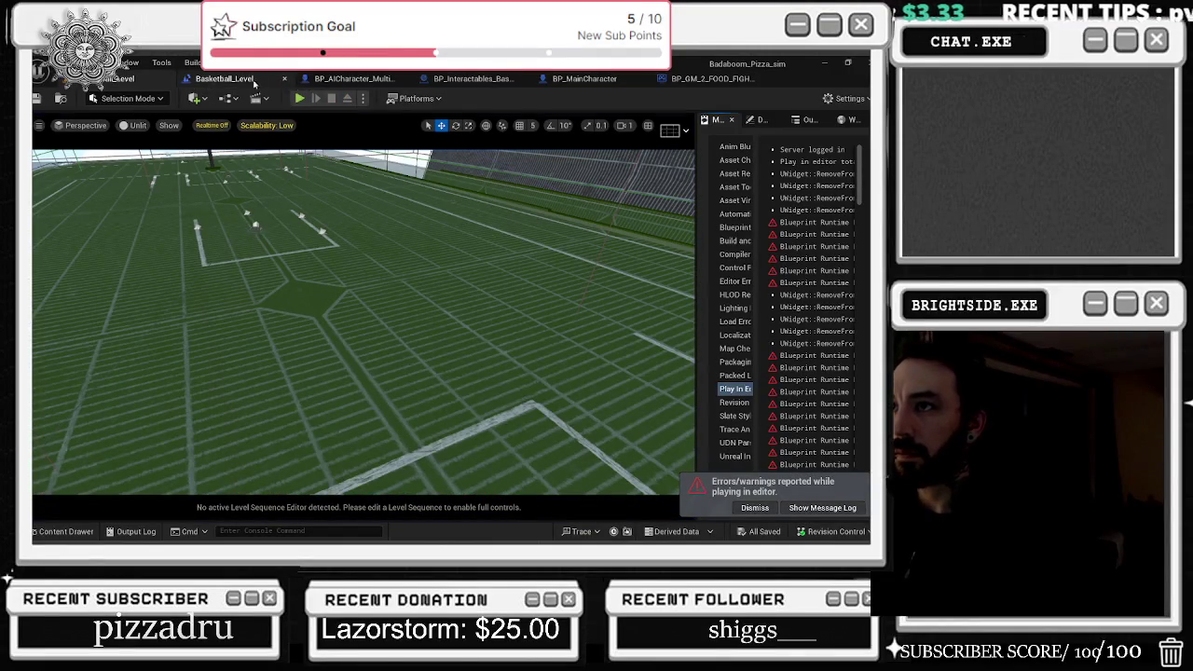
- Save the Basketball_Level level blueprint from its event graph
{"action": "left_click", "coordinate": [280, 84]}
{"action": "mouse_move", "coordinate": [280, 270]}
{"action": "left_mouse_down"}
{"action": "mouse_move", "coordinate": [391, 307]}
{"action": "mouse_move", "coordinate": [326, 345]}
{"action": "mouse_move", "coordinate": [462, 353]}
{"action": "mouse_move", "coordinate": [372, 285]}
{"action": "left_mouse_up"}
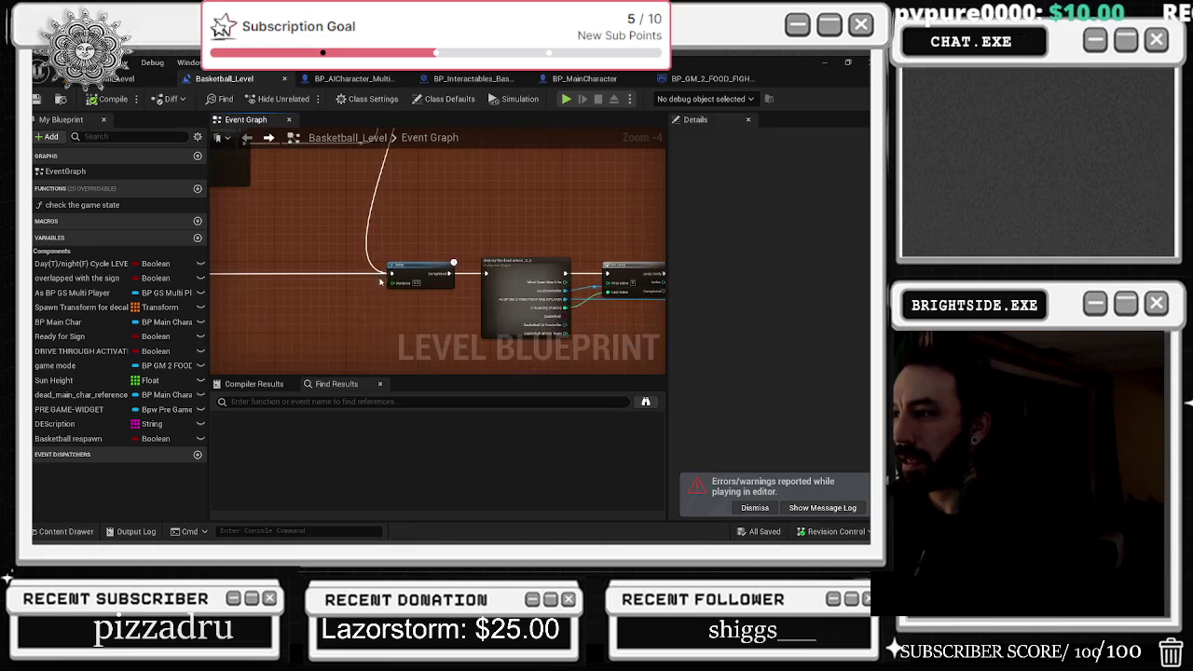
{"action": "scroll", "coordinate": [447, 279], "scroll_direction": "up", "scroll_amount": 1}
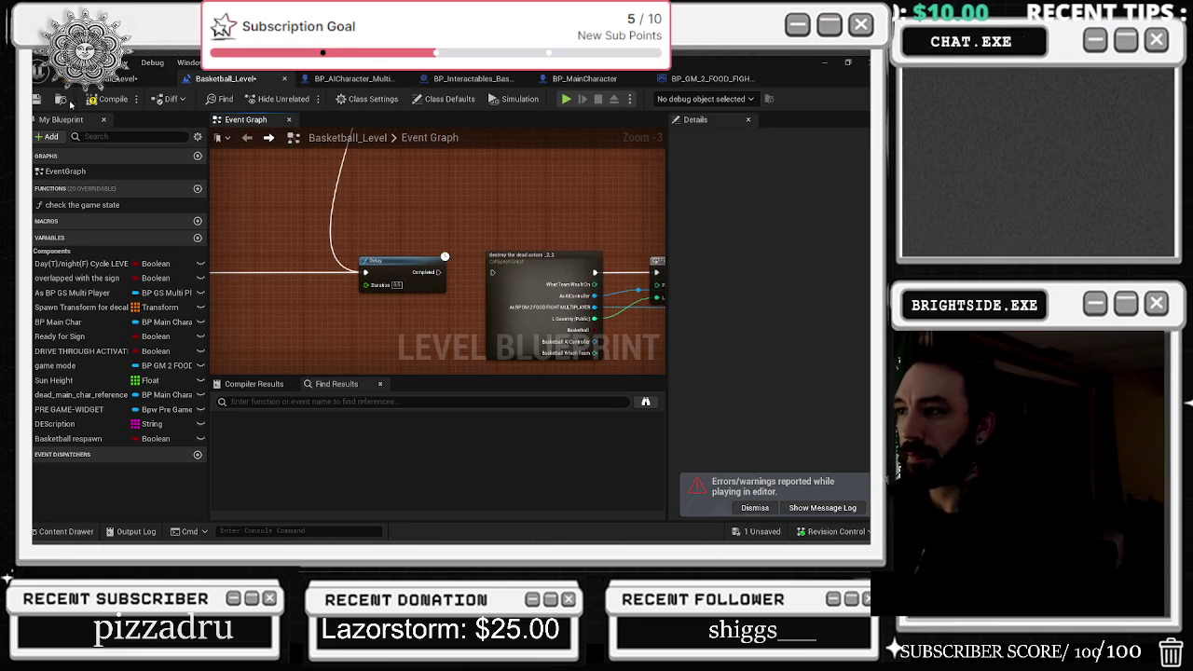
{"action": "left_click", "coordinate": [36, 99]}
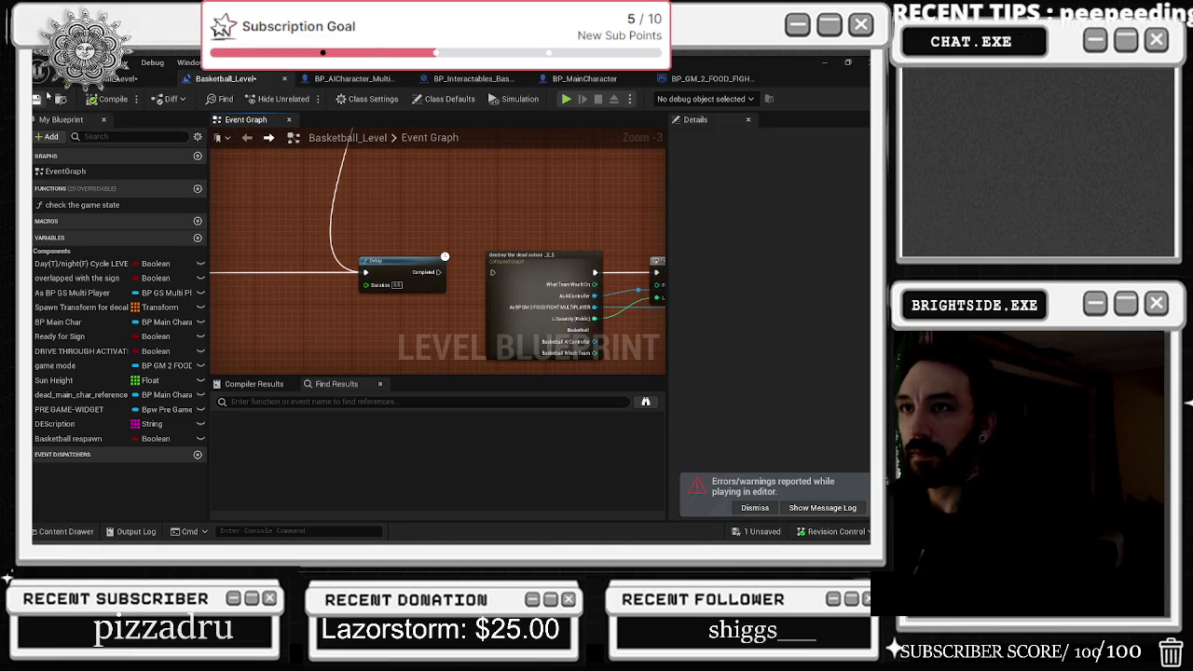
- Open the collapsed 'destroy the dead actors' graph, inspect its Get All Actors loop, and step back out
{"action": "right_click", "coordinate": [449, 201]}
{"action": "mouse_move", "coordinate": [615, 233]}
{"action": "left_mouse_down"}
{"action": "mouse_move", "coordinate": [348, 200]}
{"action": "mouse_move", "coordinate": [407, 203]}
{"action": "left_mouse_up"}
{"action": "double_click", "coordinate": [305, 218]}
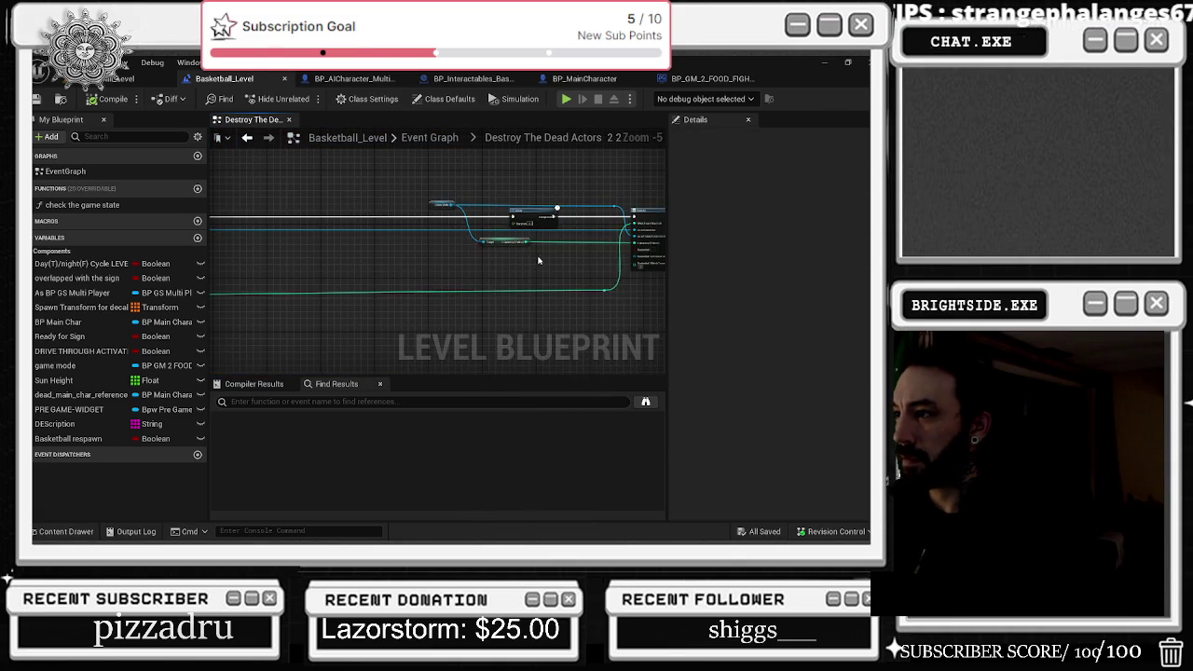
{"action": "scroll", "coordinate": [539, 259], "scroll_direction": "up", "scroll_amount": 1}
{"action": "scroll", "coordinate": [418, 269], "scroll_direction": "up", "scroll_amount": 1}
{"action": "mouse_move", "coordinate": [419, 270]}
{"action": "left_mouse_down"}
{"action": "mouse_move", "coordinate": [362, 269]}
{"action": "mouse_move", "coordinate": [500, 267]}
{"action": "mouse_move", "coordinate": [522, 299]}
{"action": "mouse_move", "coordinate": [643, 297]}
{"action": "left_mouse_up"}
{"action": "mouse_move", "coordinate": [454, 269]}
{"action": "left_mouse_down"}
{"action": "mouse_move", "coordinate": [602, 275]}
{"action": "mouse_move", "coordinate": [353, 272]}
{"action": "mouse_move", "coordinate": [280, 284]}
{"action": "mouse_move", "coordinate": [336, 275]}
{"action": "mouse_move", "coordinate": [347, 345]}
{"action": "mouse_move", "coordinate": [279, 368]}
{"action": "mouse_move", "coordinate": [400, 298]}
{"action": "mouse_move", "coordinate": [60, 280]}
{"action": "mouse_move", "coordinate": [211, 298]}
{"action": "left_mouse_up"}
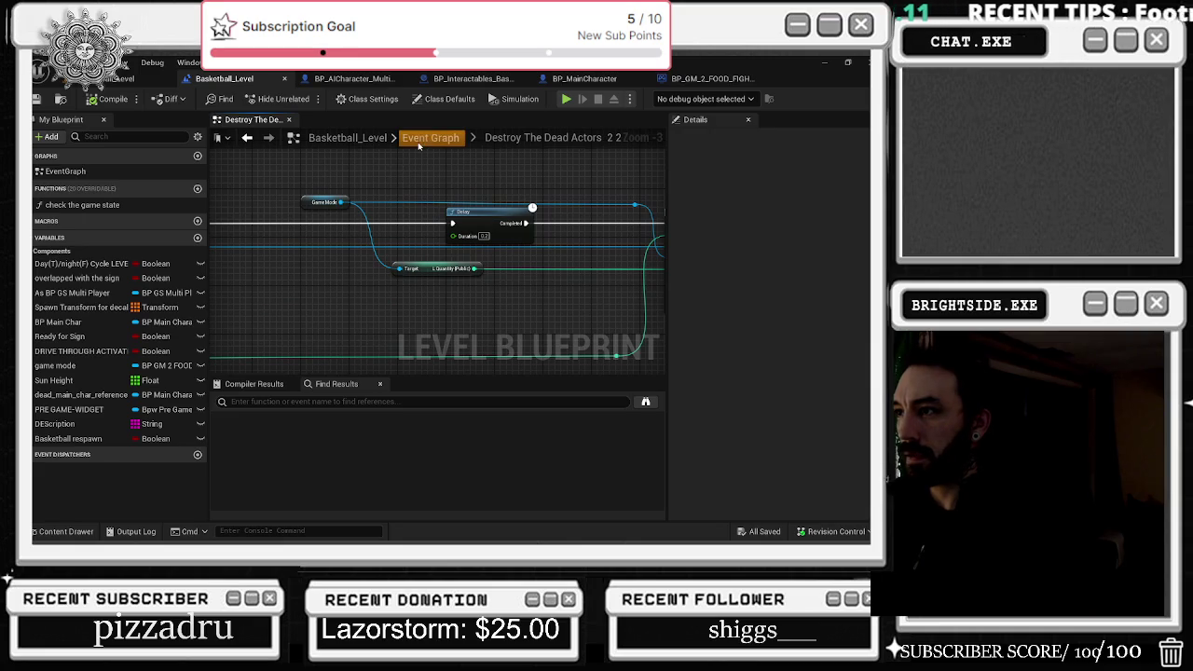
{"action": "left_click", "coordinate": [247, 137]}
- Break the wire into the For Loop's Last Index, move the For Loop higher, and compile
{"action": "scroll", "coordinate": [401, 243], "scroll_direction": "down", "scroll_amount": 5}
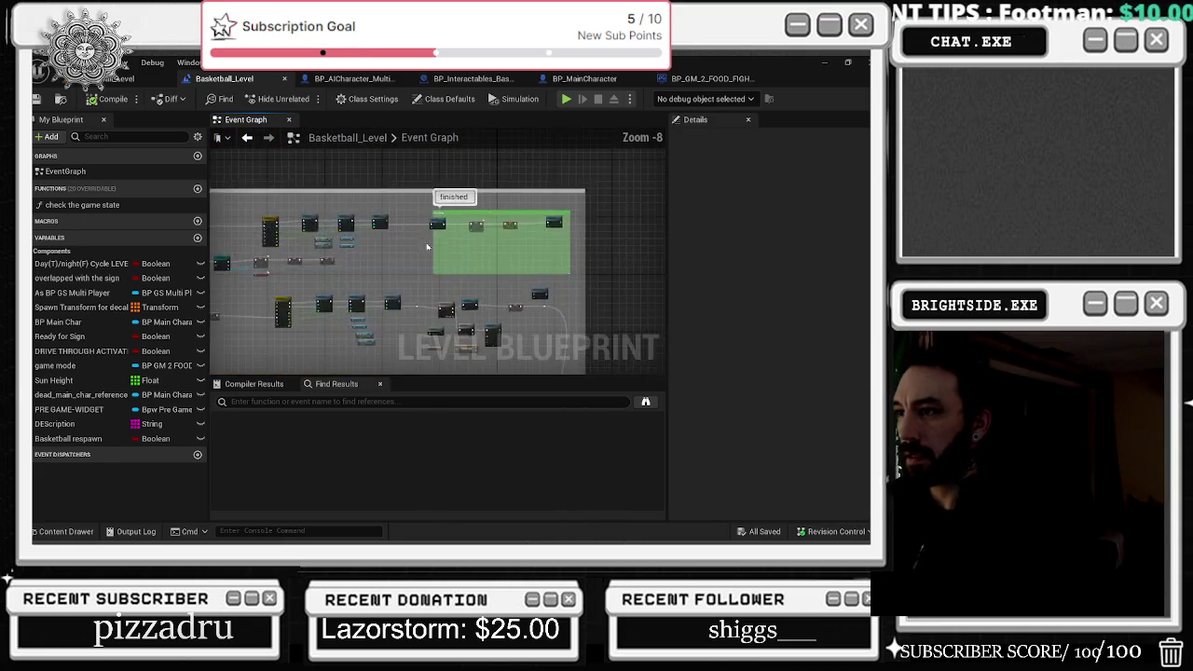
{"action": "scroll", "coordinate": [522, 308], "scroll_direction": "down", "scroll_amount": 4}
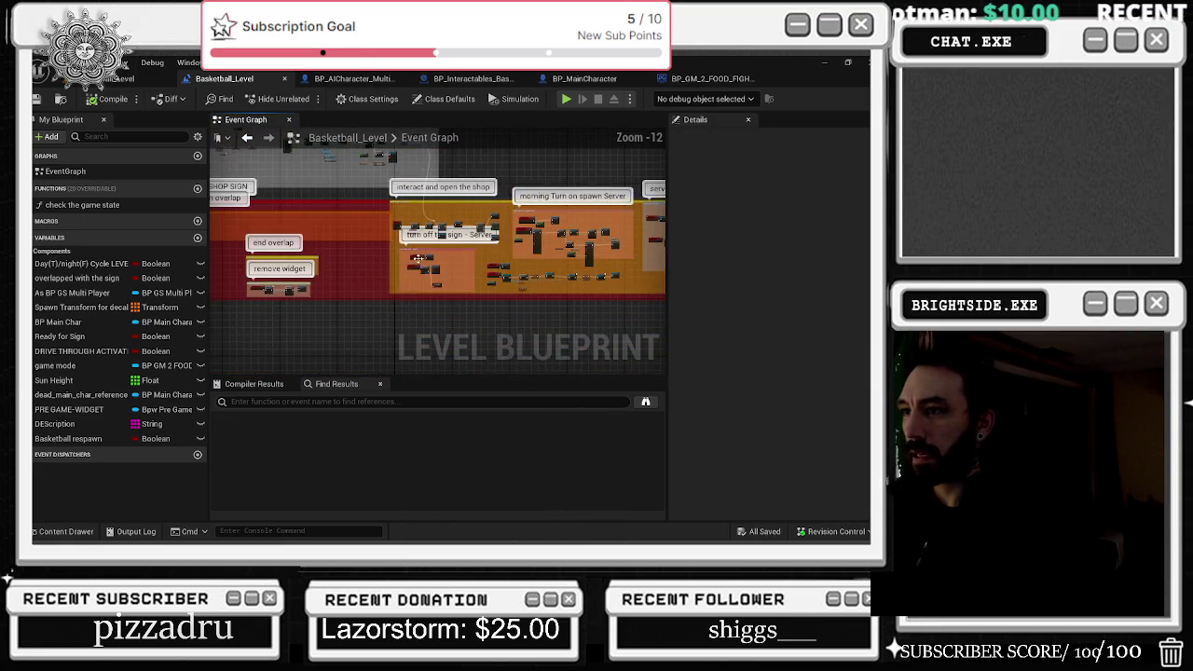
{"action": "scroll", "coordinate": [384, 225], "scroll_direction": "up", "scroll_amount": 8}
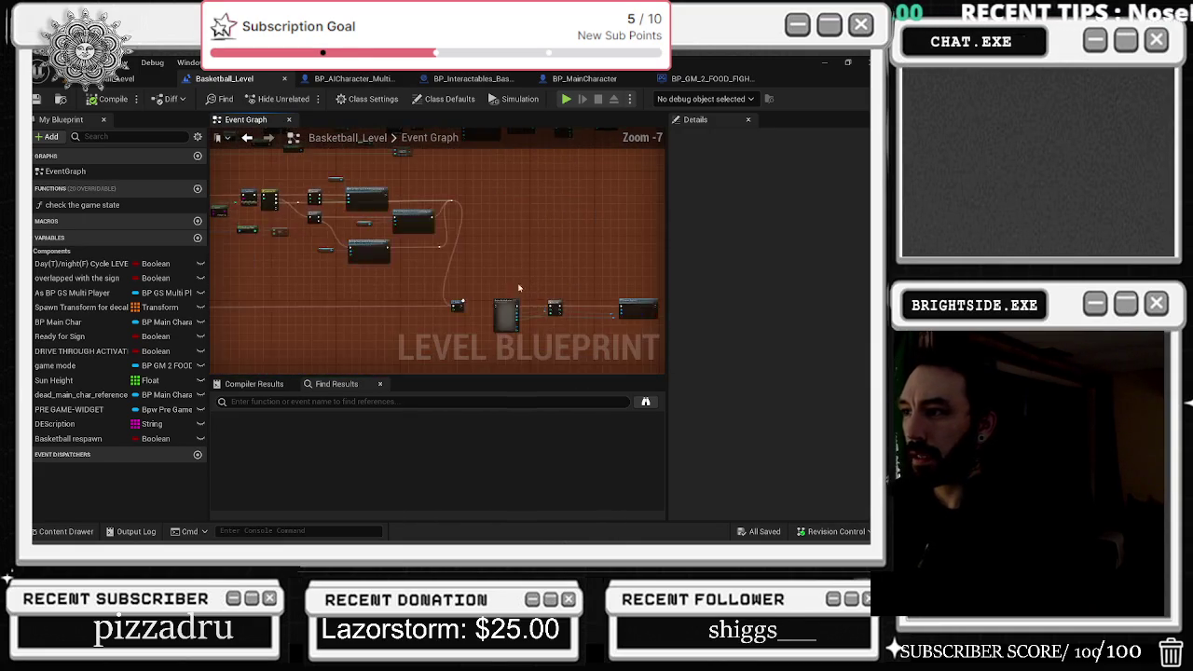
{"action": "scroll", "coordinate": [384, 225], "scroll_direction": "up", "scroll_amount": 3}
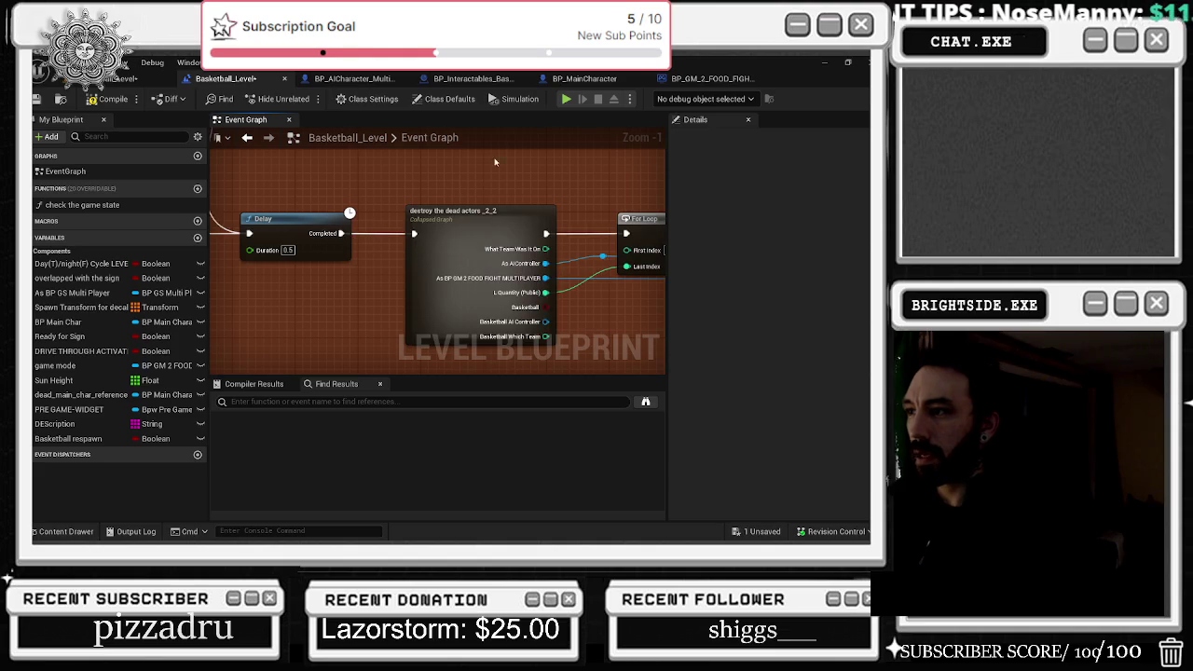
{"action": "left_click", "coordinate": [490, 238], "text": "alt"}
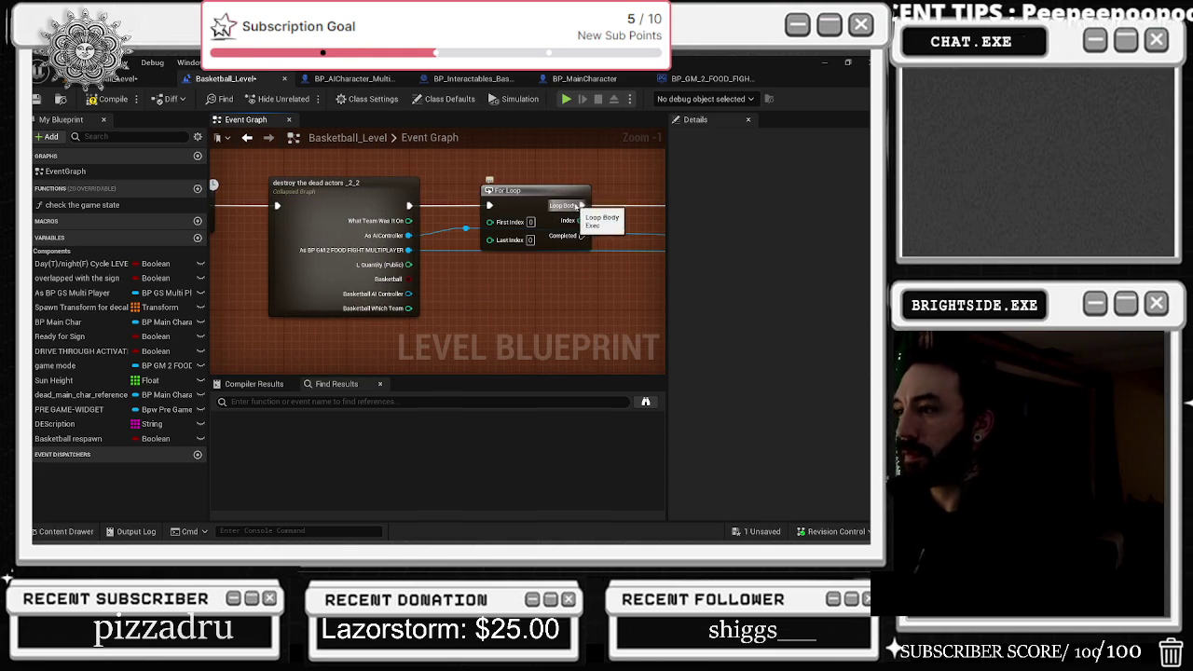
{"action": "scroll", "coordinate": [324, 239], "scroll_direction": "down", "scroll_amount": 1}
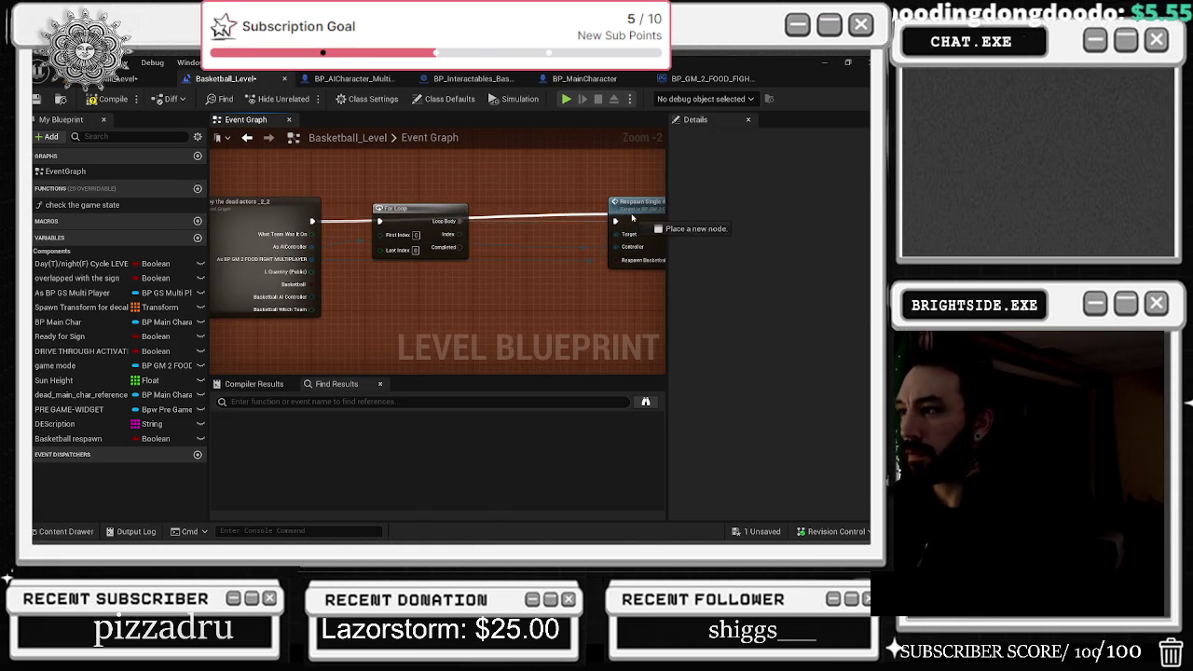
{"action": "left_click_drag", "start_coordinate": [506, 188], "coordinate": [489, 235]}
{"action": "left_click_drag", "start_coordinate": [413, 259], "coordinate": [419, 226]}
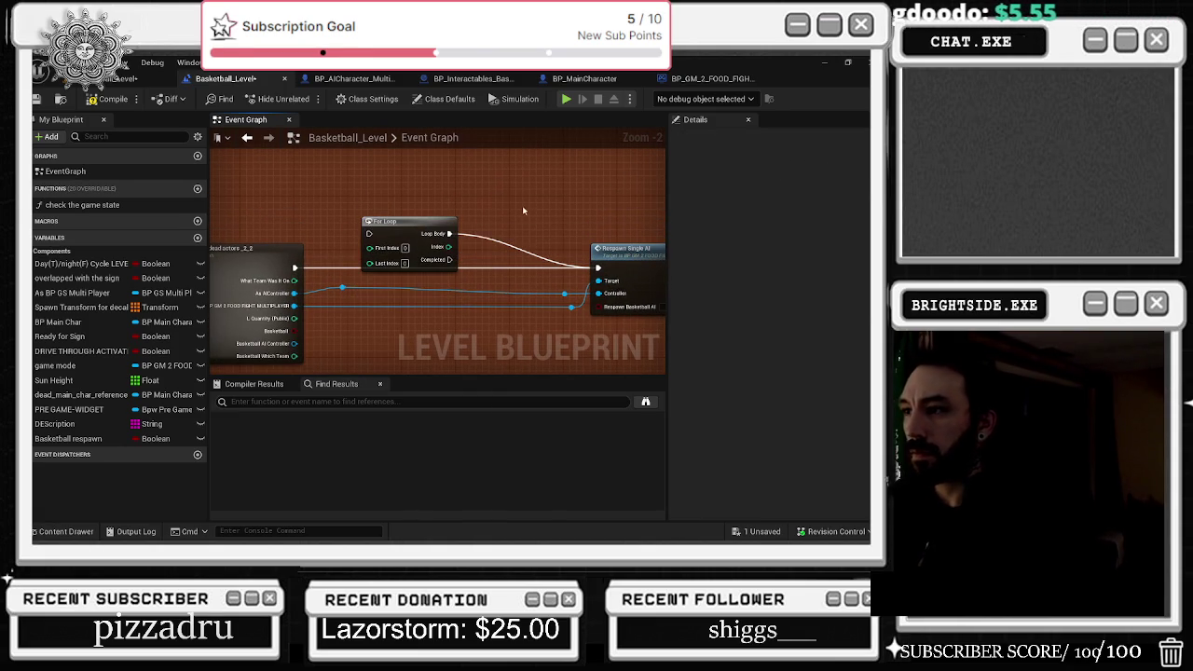
{"action": "left_click", "coordinate": [97, 99]}
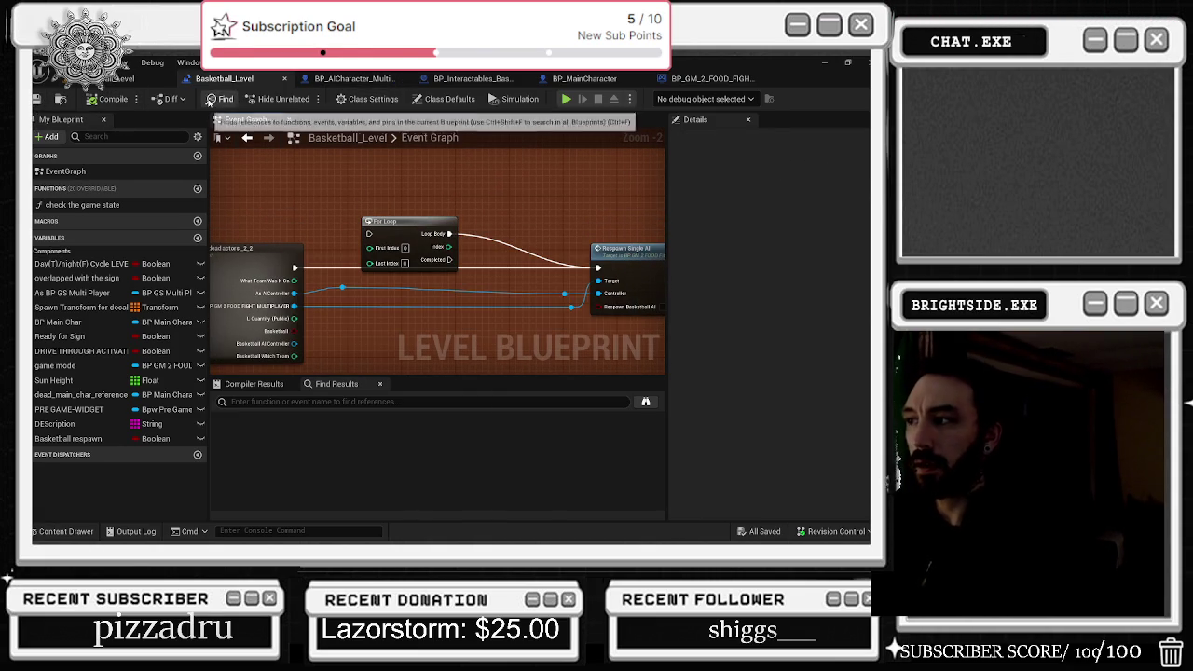
- Play-test the basketball level again, driving toward the hoop and enemies, then stop with Esc
{"action": "left_click", "coordinate": [121, 79]}
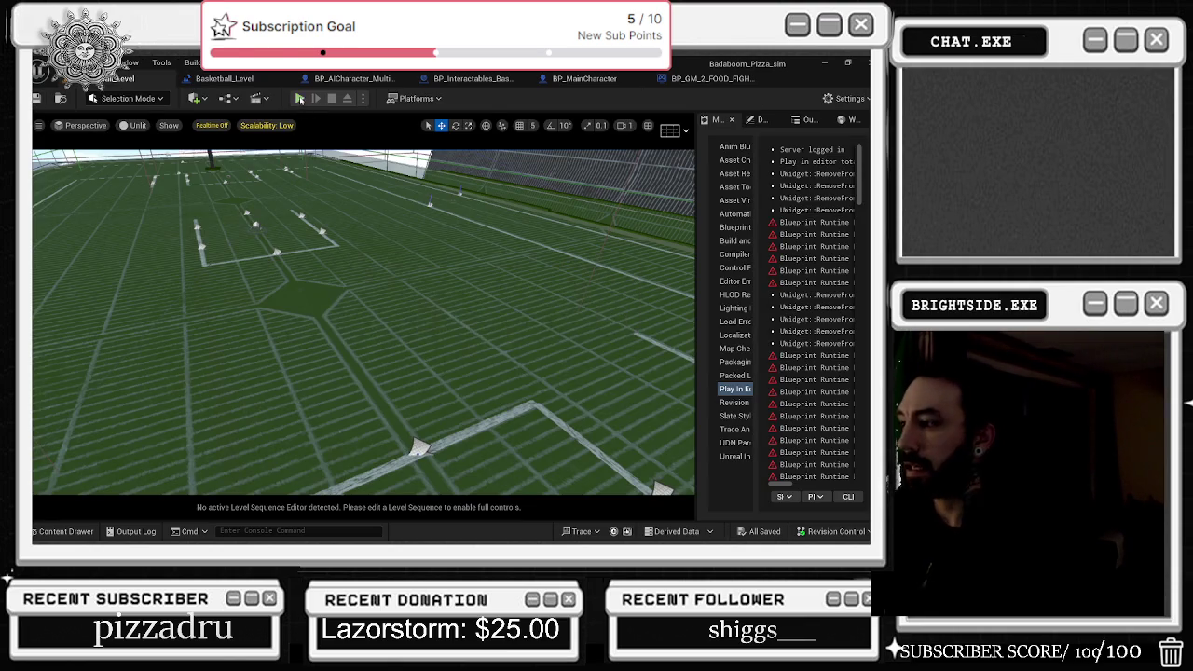
{"action": "left_click", "coordinate": [299, 99]}
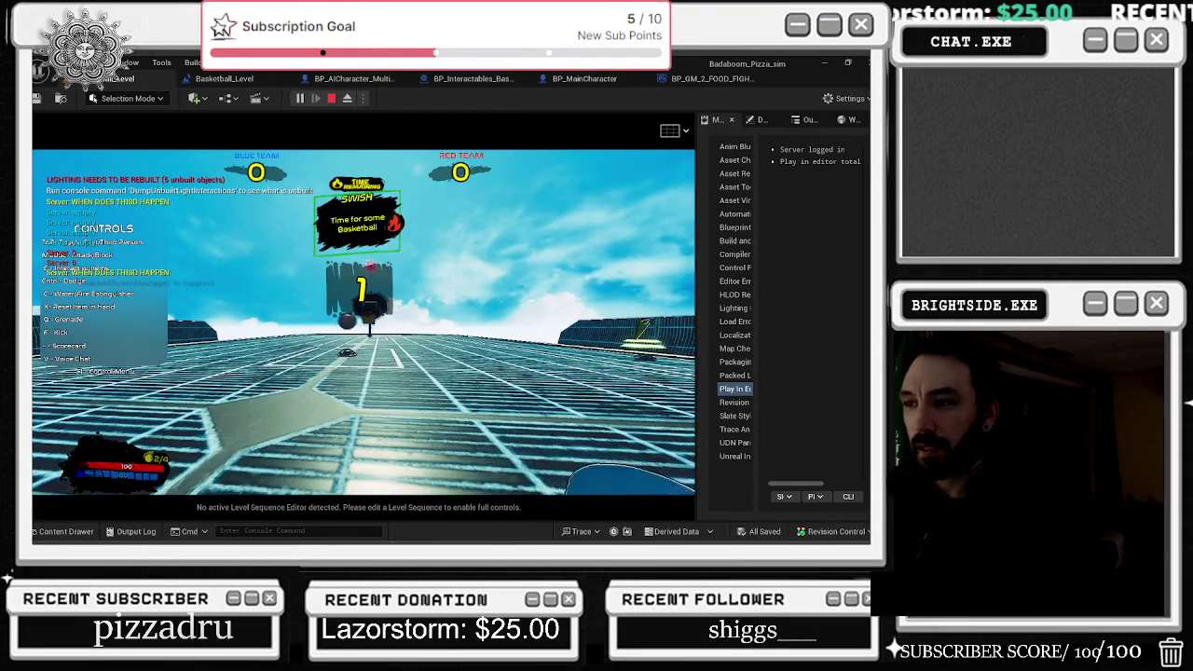
{"action": "key", "text": "w"}
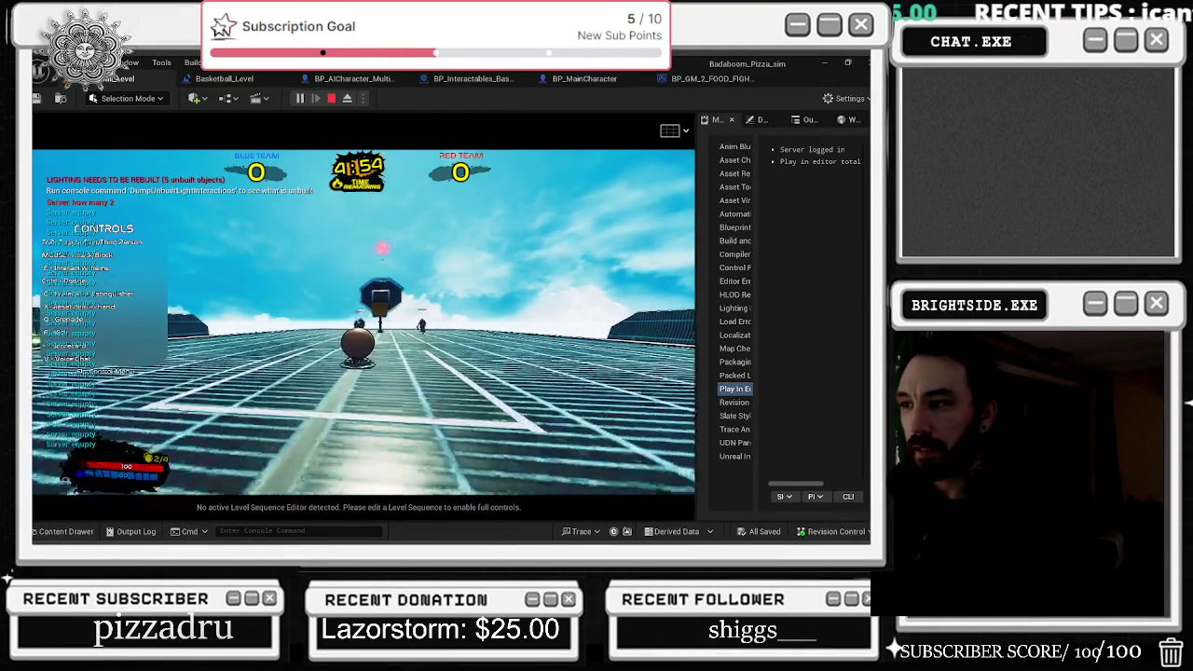
{"action": "key", "text": "w"}
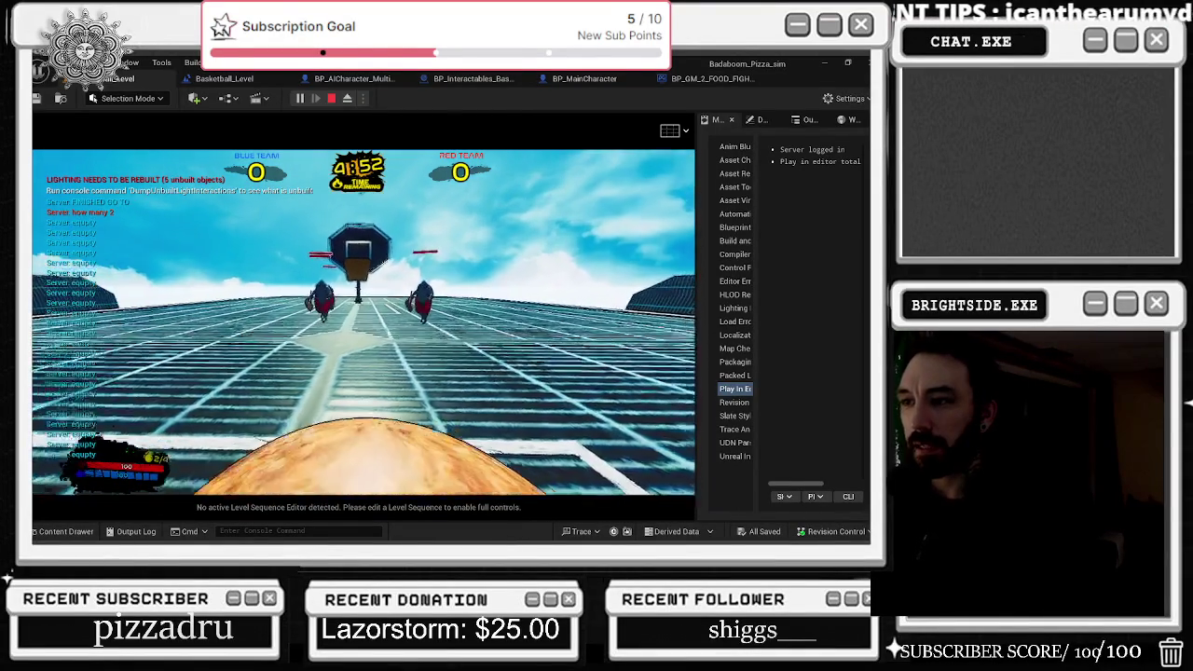
{"action": "key", "text": "w"}
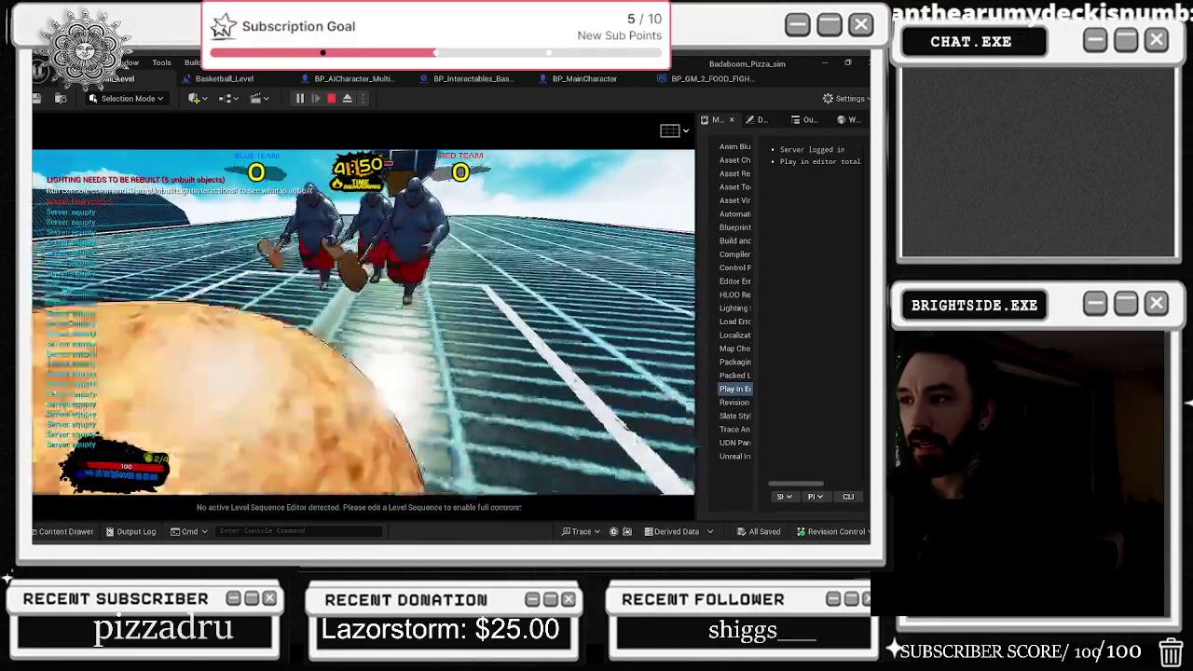
{"action": "key", "text": "w"}
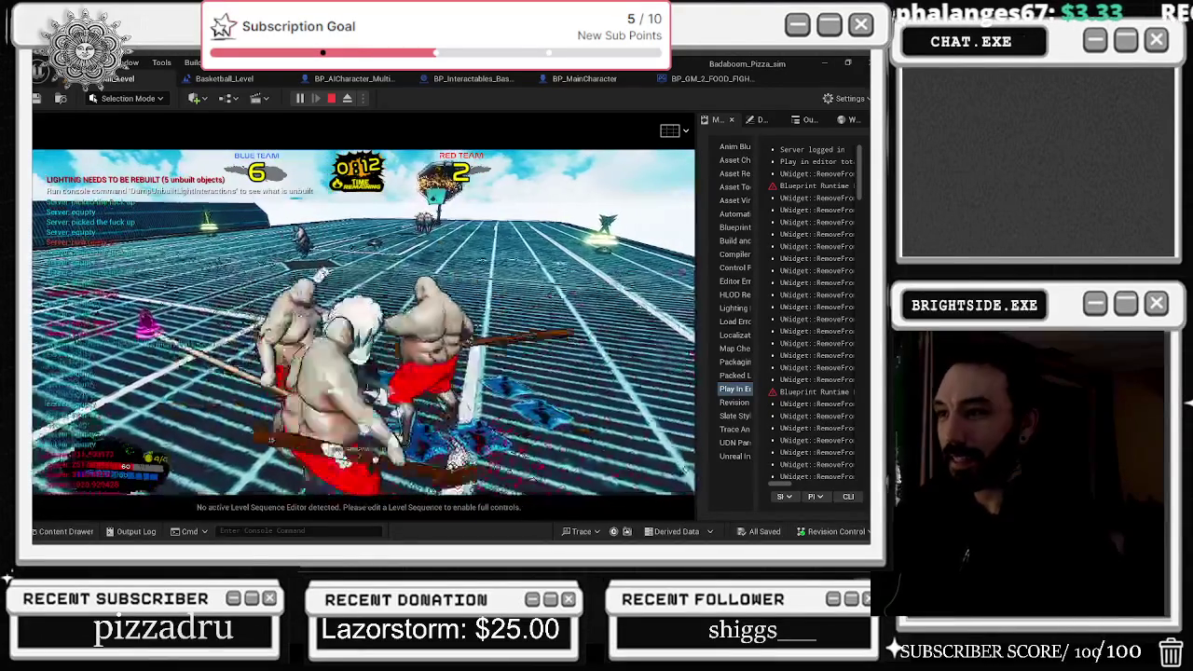
{"action": "key", "text": "Escape"}
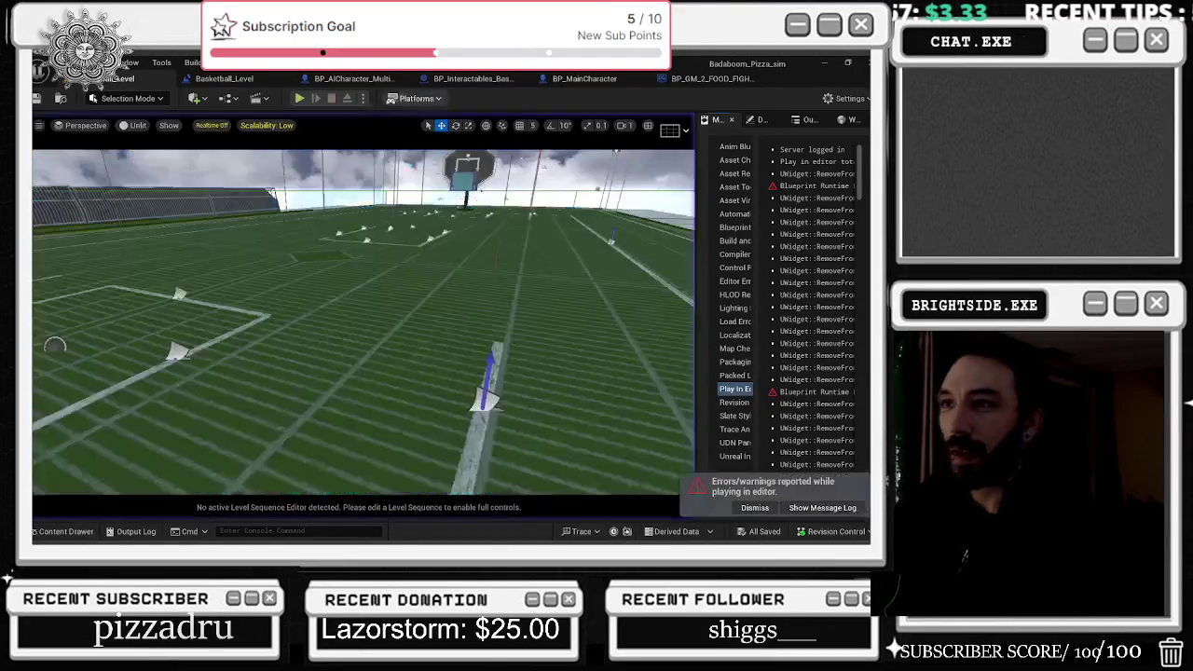
- Delete the For Loop node and open the collapsed 'destroy the dead actors' graph
{"action": "left_click", "coordinate": [236, 78]}
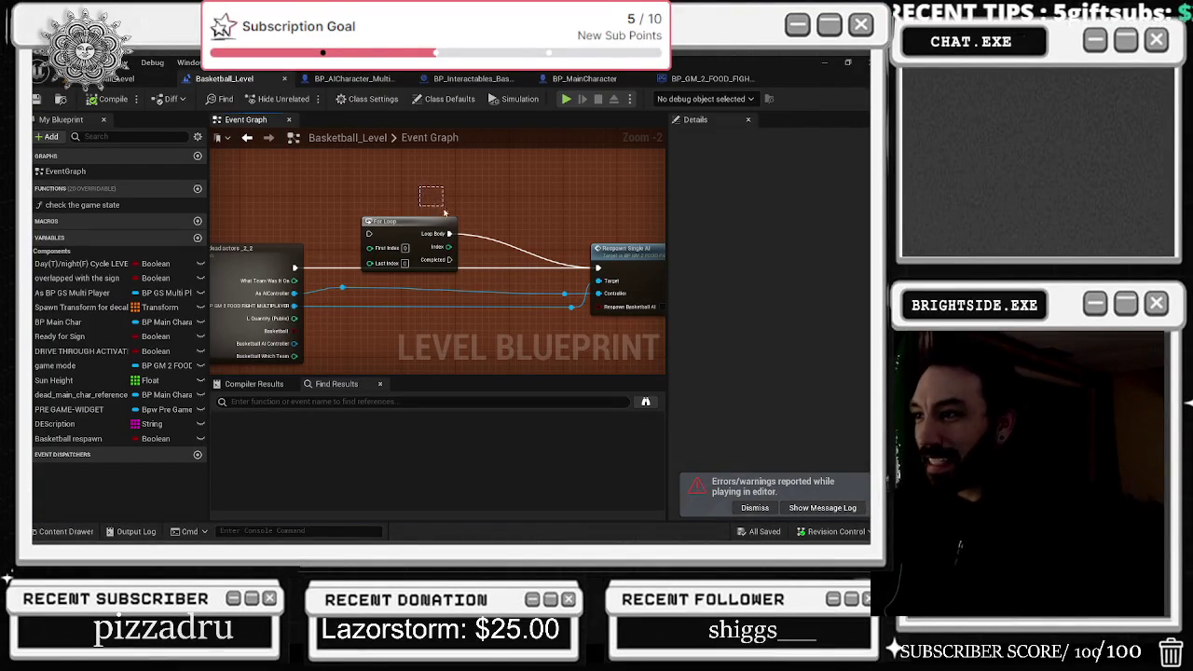
{"action": "left_click", "coordinate": [438, 234]}
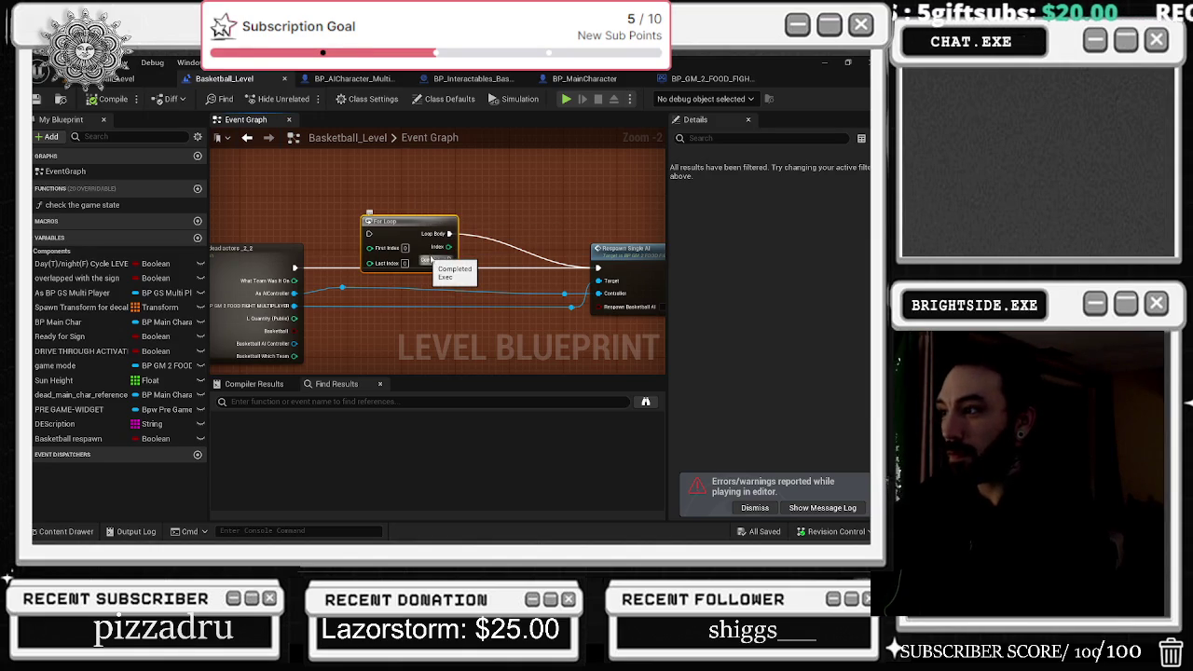
{"action": "key", "text": "Delete"}
{"action": "left_click_drag", "start_coordinate": [254, 259], "coordinate": [476, 247]}
{"action": "left_click", "coordinate": [476, 247]}
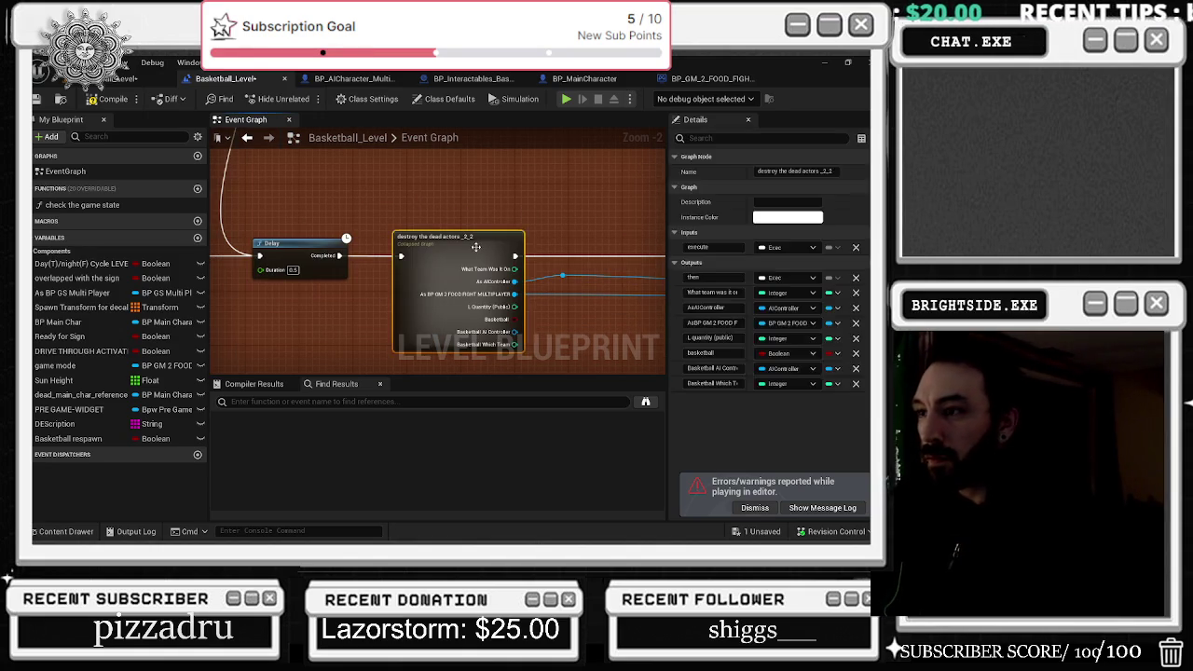
{"action": "double_click", "coordinate": [476, 247]}
- Pan through its Branch, Cast, Delay and Sequence nodes, then return to the Event Graph and the YouTube browser
{"action": "mouse_move", "coordinate": [321, 258]}
{"action": "left_mouse_down"}
{"action": "mouse_move", "coordinate": [252, 269]}
{"action": "mouse_move", "coordinate": [226, 288]}
{"action": "left_mouse_up"}
{"action": "mouse_move", "coordinate": [371, 278]}
{"action": "left_mouse_down"}
{"action": "mouse_move", "coordinate": [341, 301]}
{"action": "mouse_move", "coordinate": [244, 300]}
{"action": "left_mouse_up"}
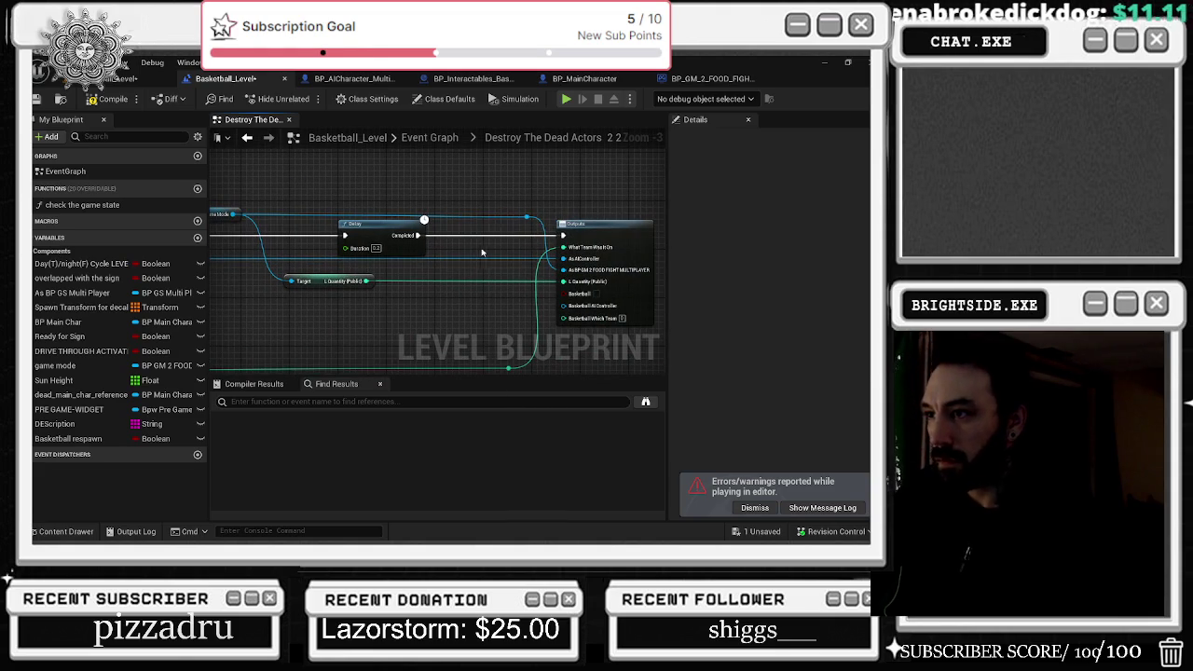
{"action": "mouse_move", "coordinate": [421, 244]}
{"action": "left_mouse_down"}
{"action": "mouse_move", "coordinate": [560, 273]}
{"action": "mouse_move", "coordinate": [292, 258]}
{"action": "left_mouse_up"}
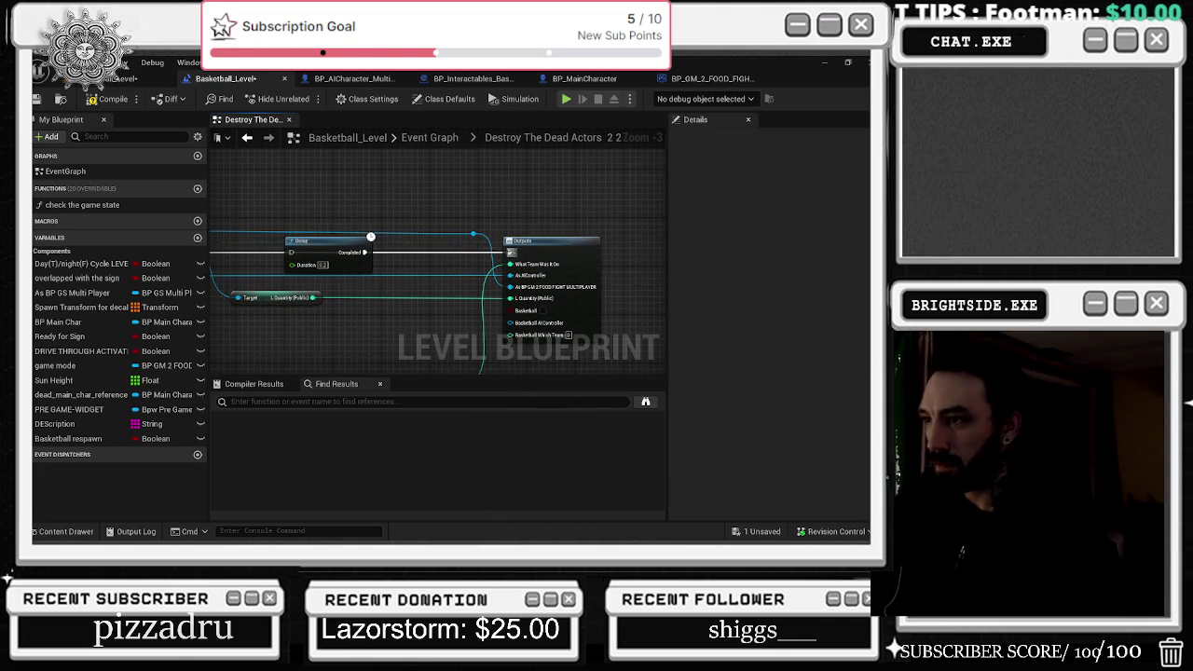
{"action": "mouse_move", "coordinate": [322, 245]}
{"action": "left_mouse_down"}
{"action": "mouse_move", "coordinate": [665, 255]}
{"action": "mouse_move", "coordinate": [578, 238]}
{"action": "mouse_move", "coordinate": [629, 237]}
{"action": "mouse_move", "coordinate": [649, 209]}
{"action": "left_mouse_up"}
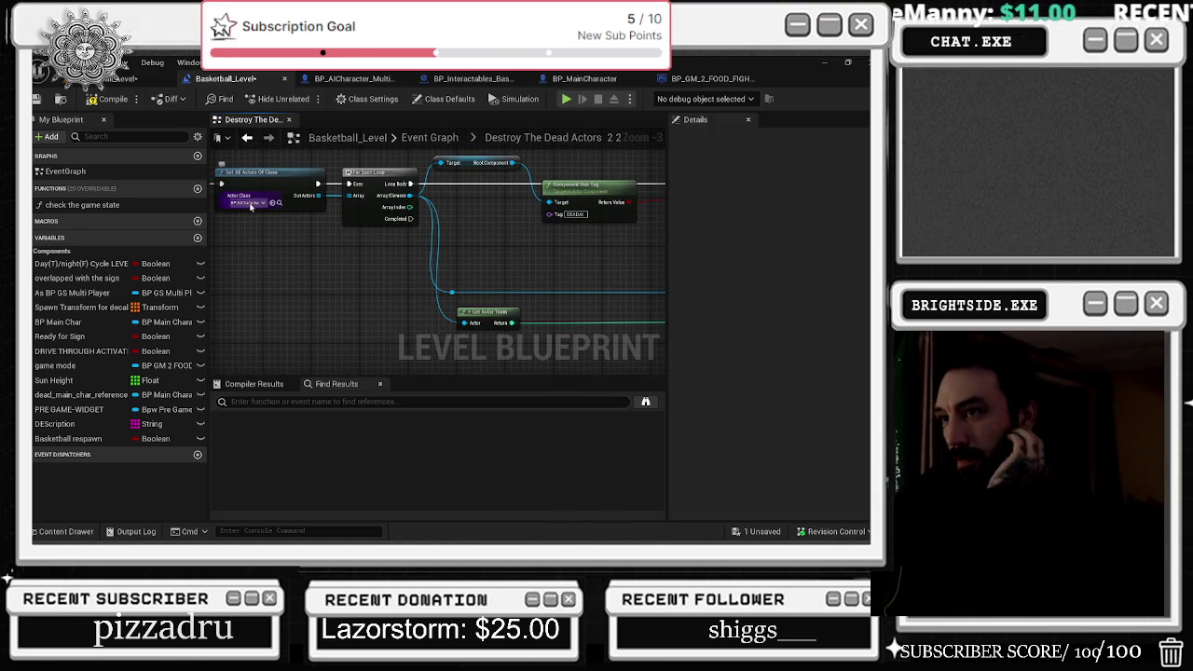
{"action": "left_click", "coordinate": [248, 137]}
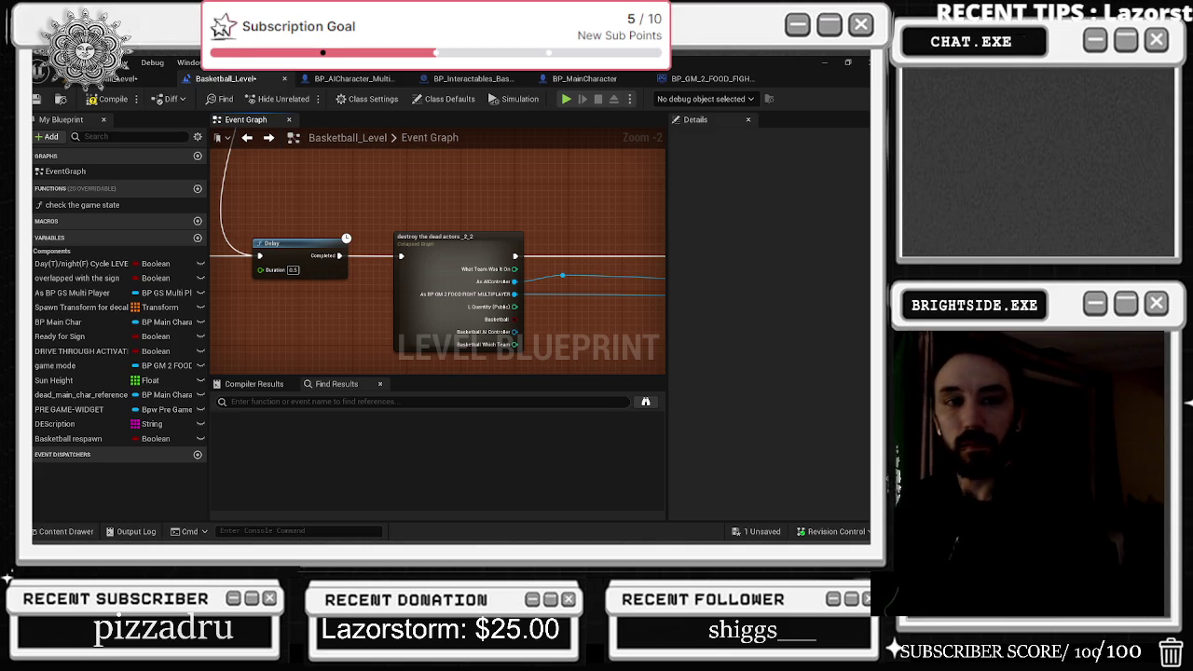
{"action": "key", "text": "alt+Tab"}
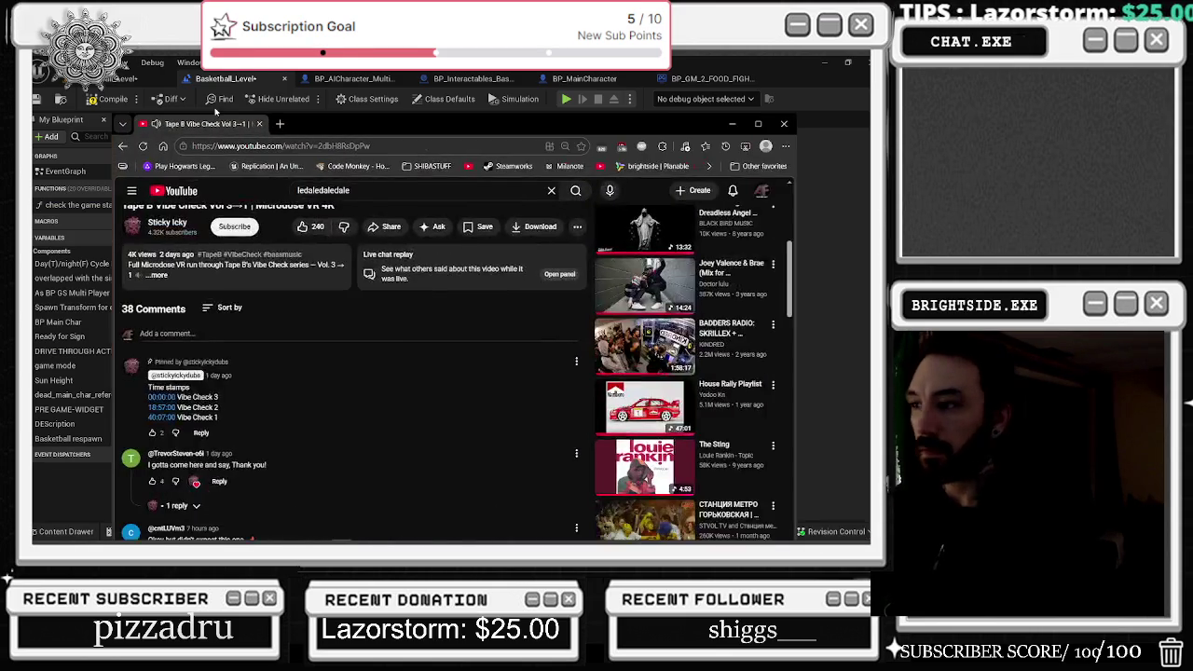
- Start a YouTube search for 'MSI', then switch back to the Basketball_Level blueprint
{"action": "scroll", "coordinate": [328, 370], "scroll_direction": "up", "scroll_amount": 3}
{"action": "scroll", "coordinate": [222, 267], "scroll_direction": "down", "scroll_amount": 2}
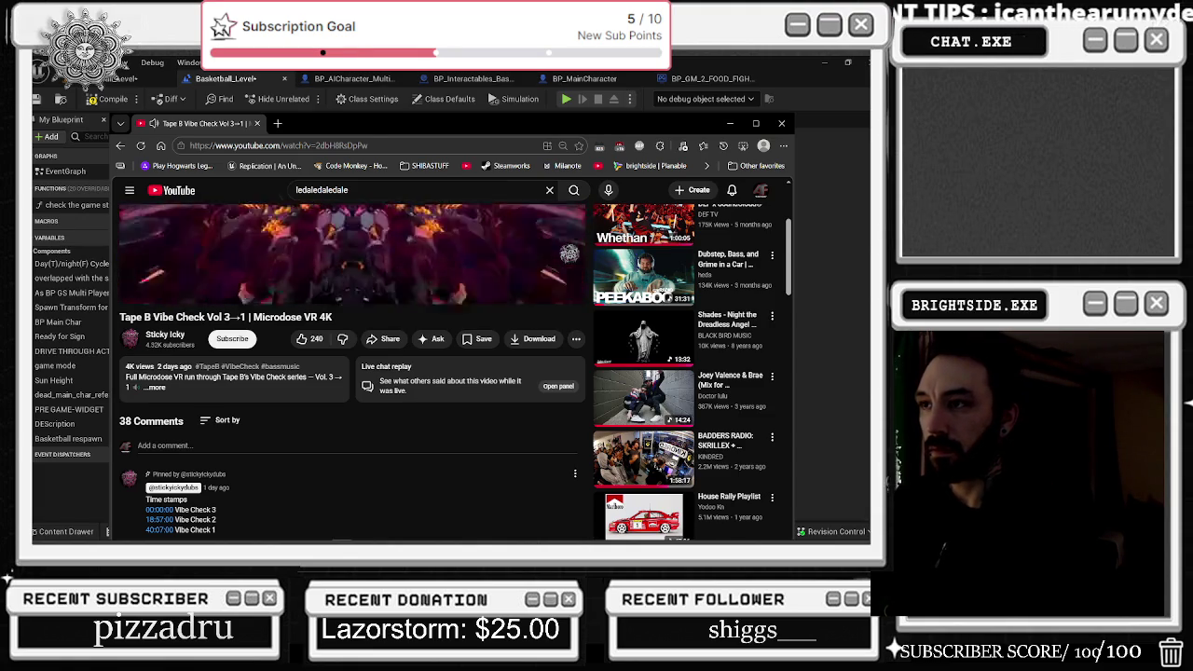
{"action": "key", "text": "slash"}
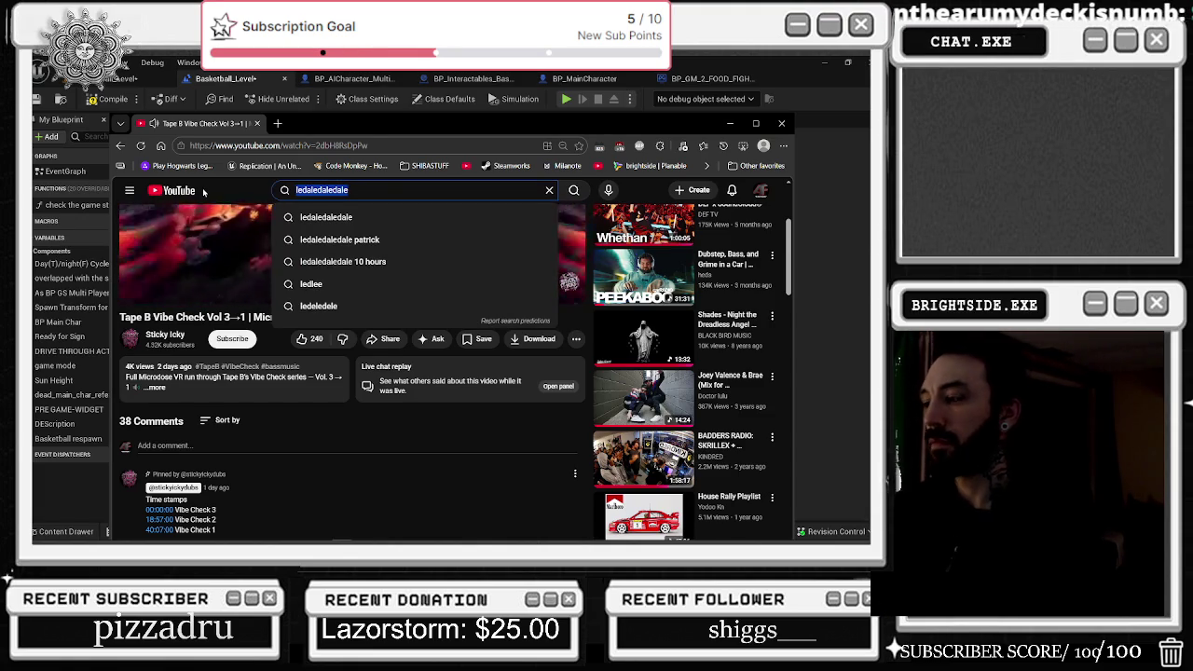
{"action": "type", "text": "MSI"}
{"action": "key", "text": "alt+Tab"}
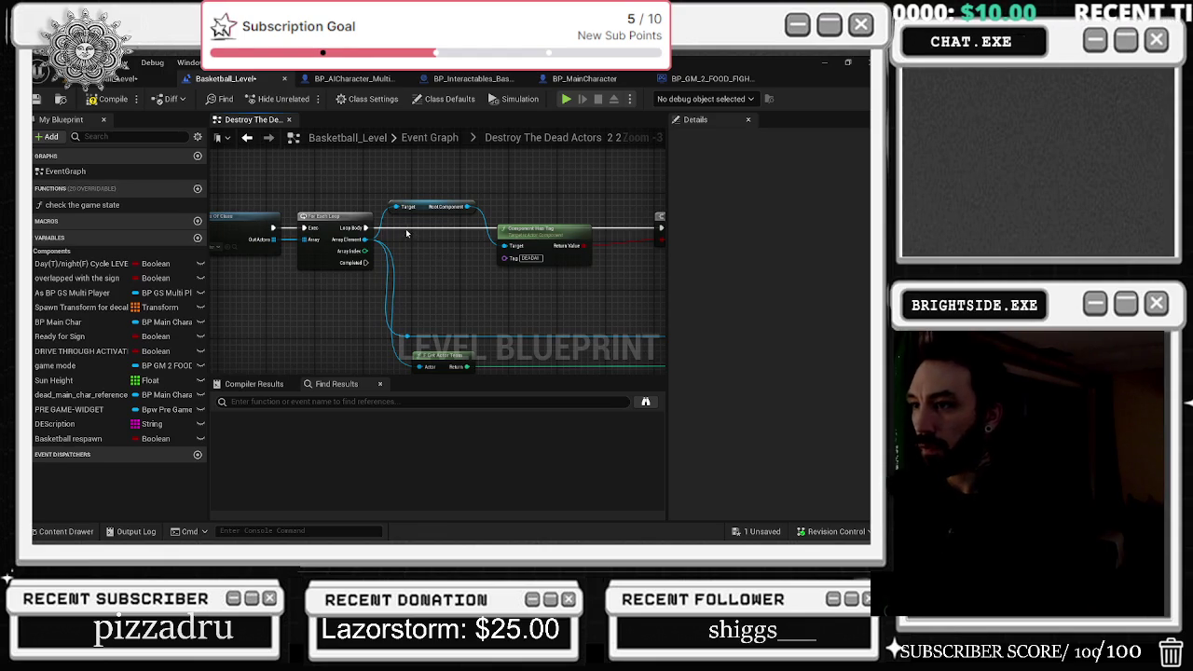
{"action": "mouse_move", "coordinate": [470, 235]}
{"action": "left_mouse_down"}
{"action": "mouse_move", "coordinate": [376, 227]}
{"action": "mouse_move", "coordinate": [474, 267]}
{"action": "left_mouse_up"}
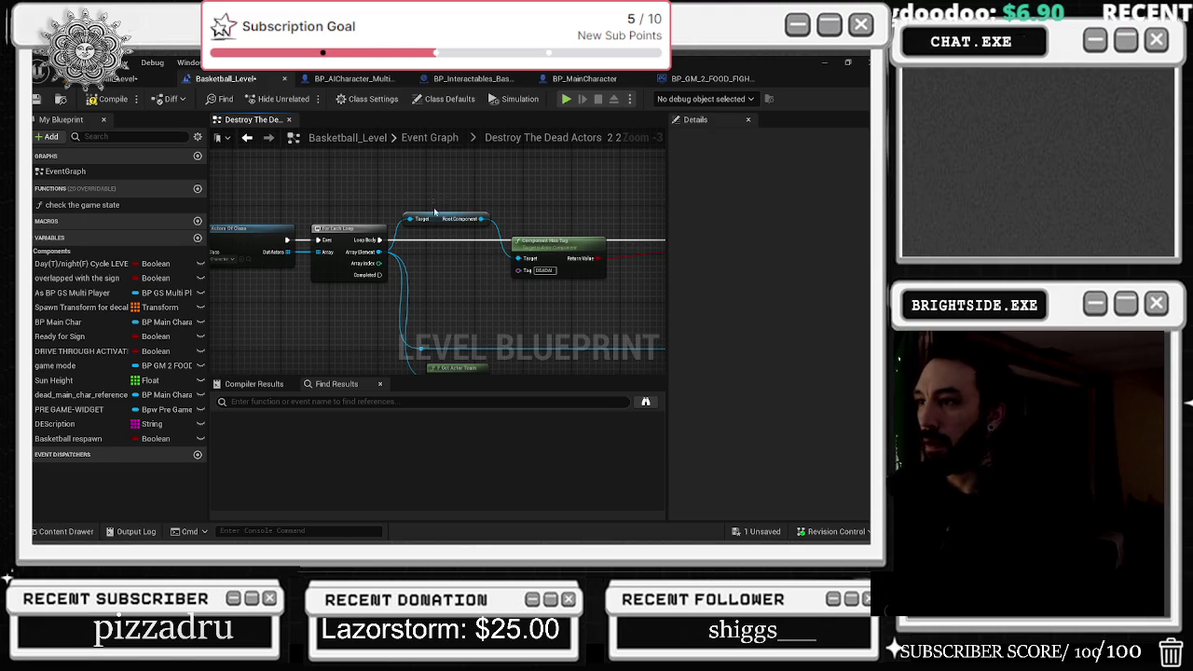
{"action": "left_click", "coordinate": [452, 220]}
{"action": "left_click_drag", "start_coordinate": [485, 194], "coordinate": [571, 184]}
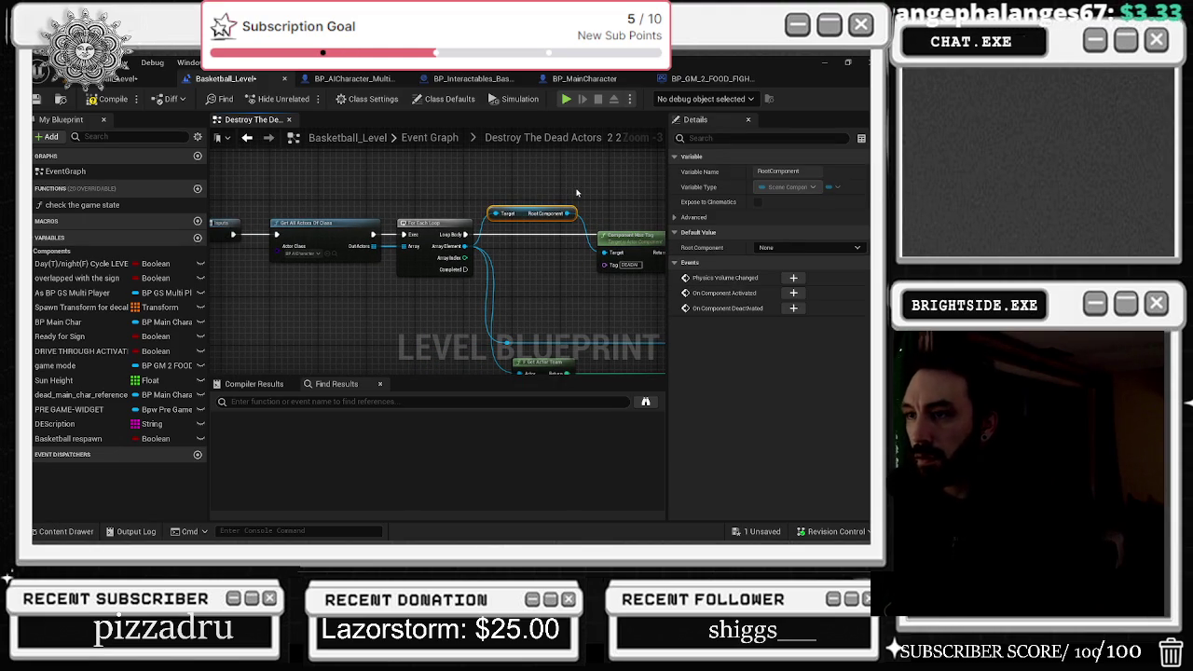
{"action": "mouse_move", "coordinate": [576, 193]}
{"action": "left_mouse_down"}
{"action": "mouse_move", "coordinate": [504, 201]}
{"action": "mouse_move", "coordinate": [346, 190]}
{"action": "mouse_move", "coordinate": [264, 222]}
{"action": "mouse_move", "coordinate": [284, 224]}
{"action": "left_mouse_up"}
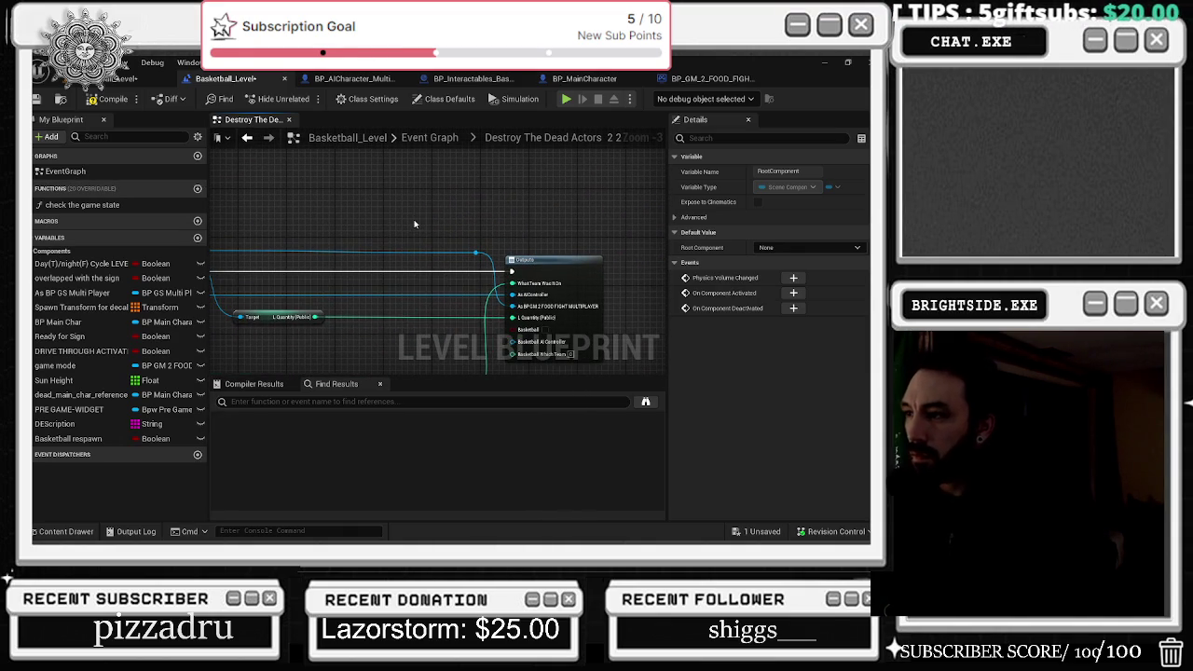
{"action": "left_click", "coordinate": [427, 138]}
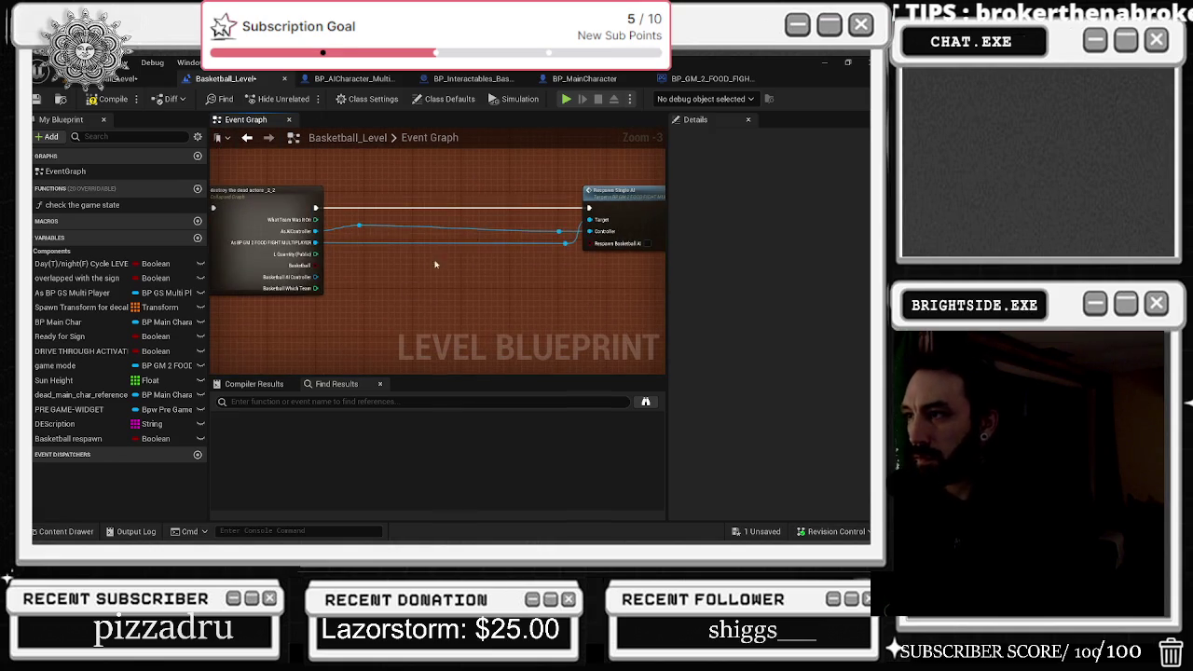
- Inspect the AI respawn and dodgeball spawn-check node chains, save all, and return to the level viewport
{"action": "left_click", "coordinate": [484, 207]}
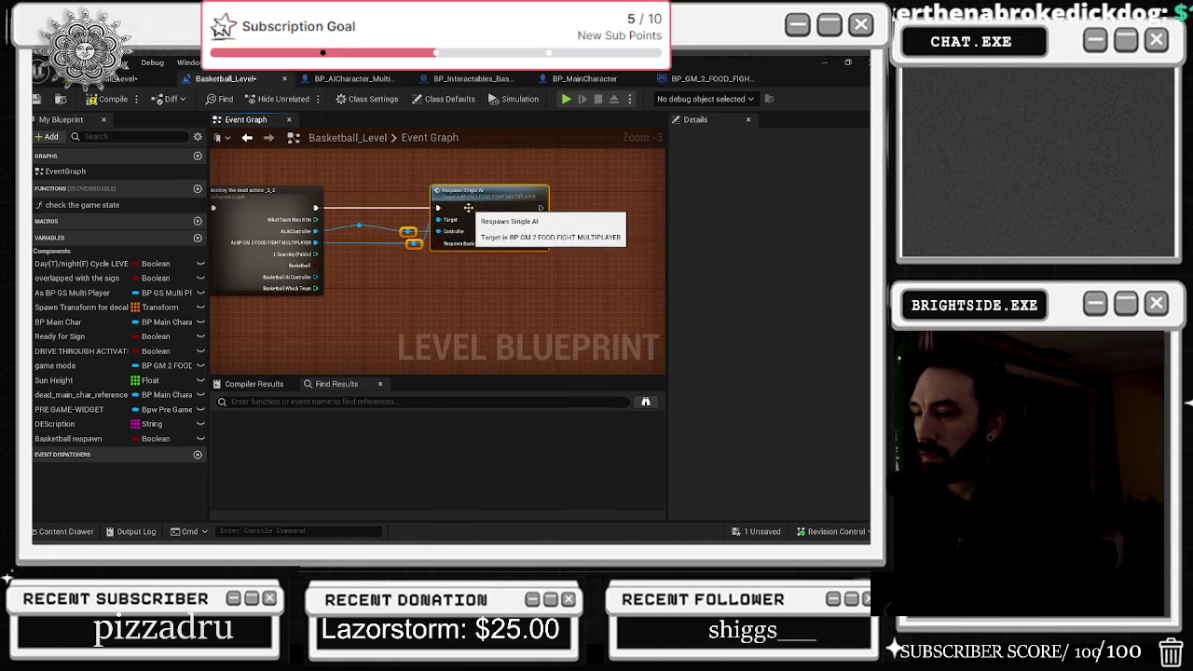
{"action": "scroll", "coordinate": [559, 289], "scroll_direction": "down", "scroll_amount": 4}
{"action": "scroll", "coordinate": [289, 222], "scroll_direction": "up", "scroll_amount": 4}
{"action": "left_click", "coordinate": [299, 223]}
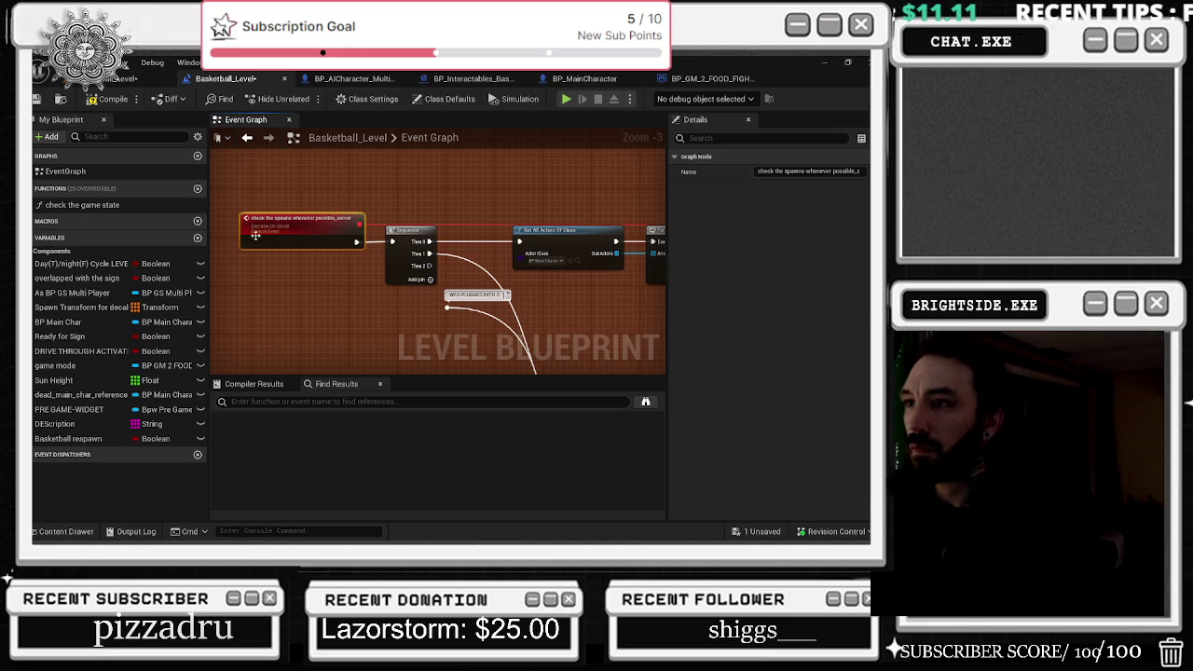
{"action": "mouse_move", "coordinate": [477, 278]}
{"action": "left_mouse_down"}
{"action": "mouse_move", "coordinate": [492, 236]}
{"action": "mouse_move", "coordinate": [228, 133]}
{"action": "left_mouse_up"}
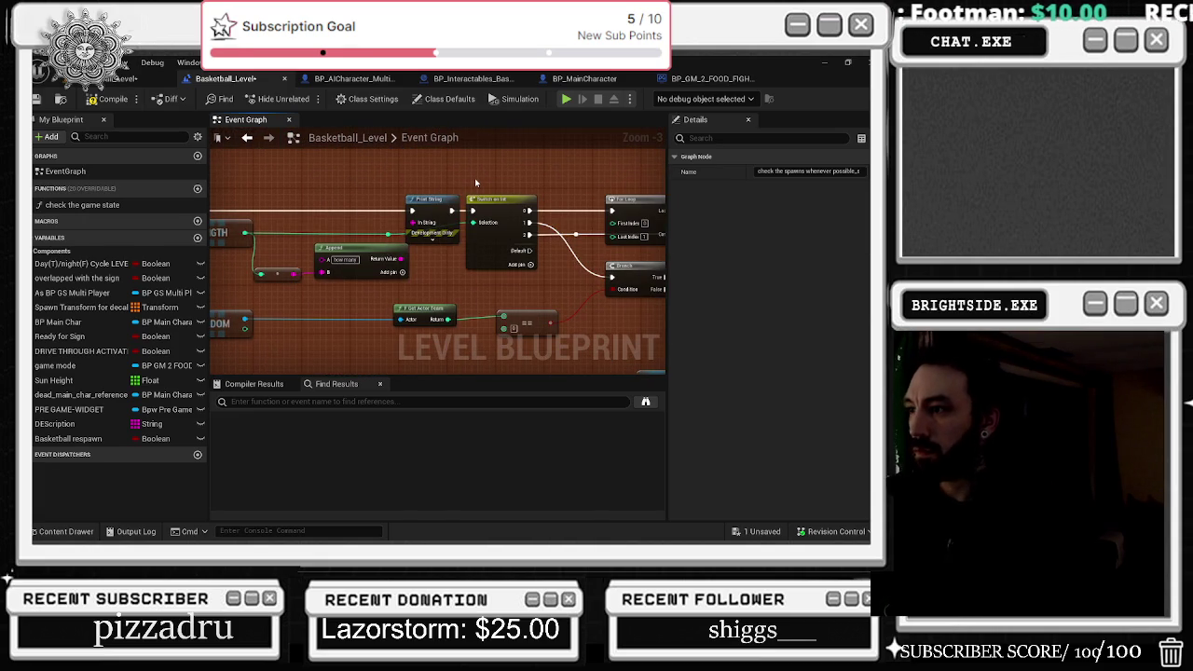
{"action": "mouse_move", "coordinate": [475, 178]}
{"action": "left_mouse_down"}
{"action": "mouse_move", "coordinate": [317, 207]}
{"action": "mouse_move", "coordinate": [151, 182]}
{"action": "left_mouse_up"}
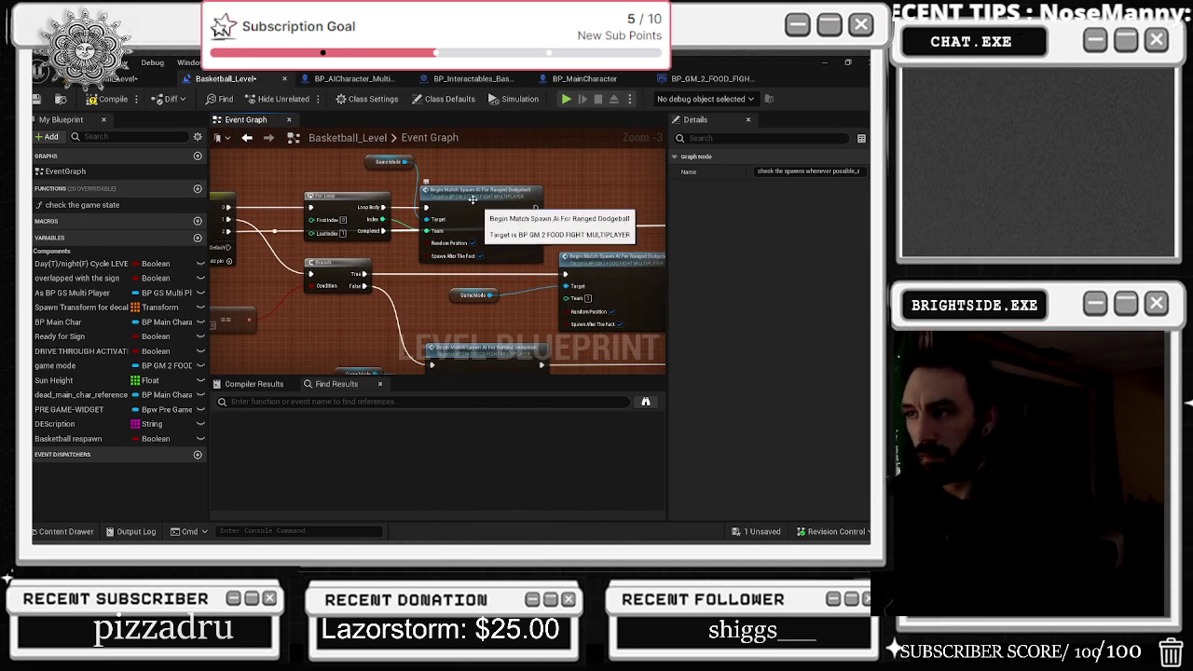
{"action": "left_click", "coordinate": [40, 100]}
{"action": "left_click", "coordinate": [102, 78]}
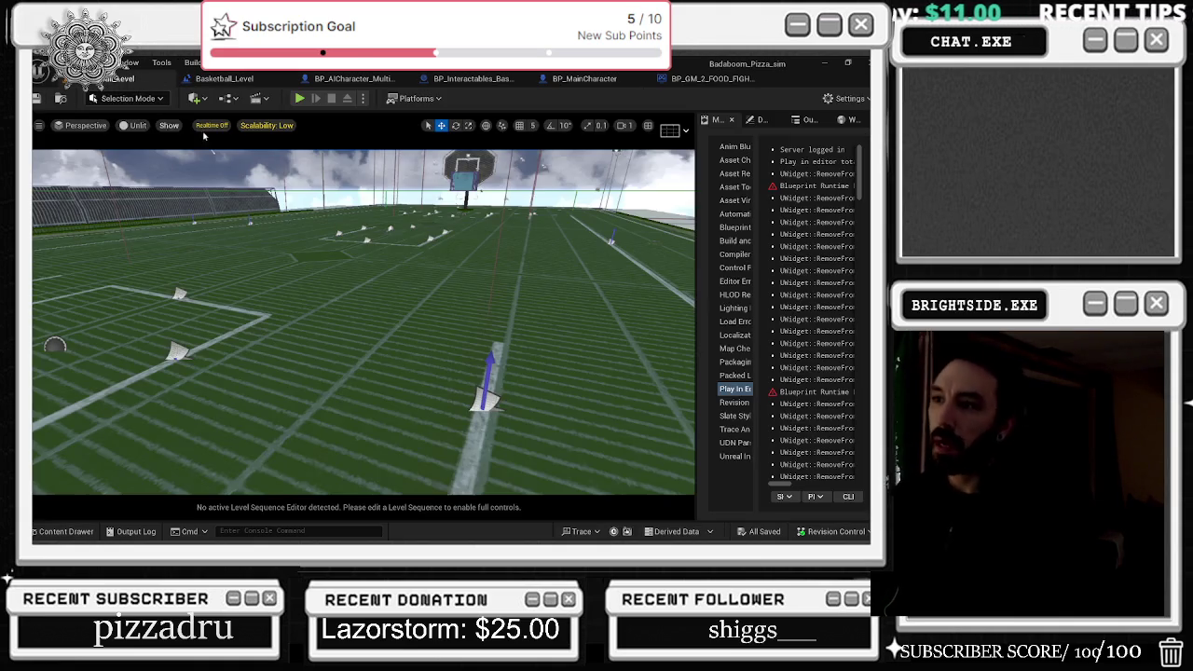
- Search all project folders in the Content Drawer for 'WEAPON', listing 139 assets
{"action": "left_click", "coordinate": [66, 531]}
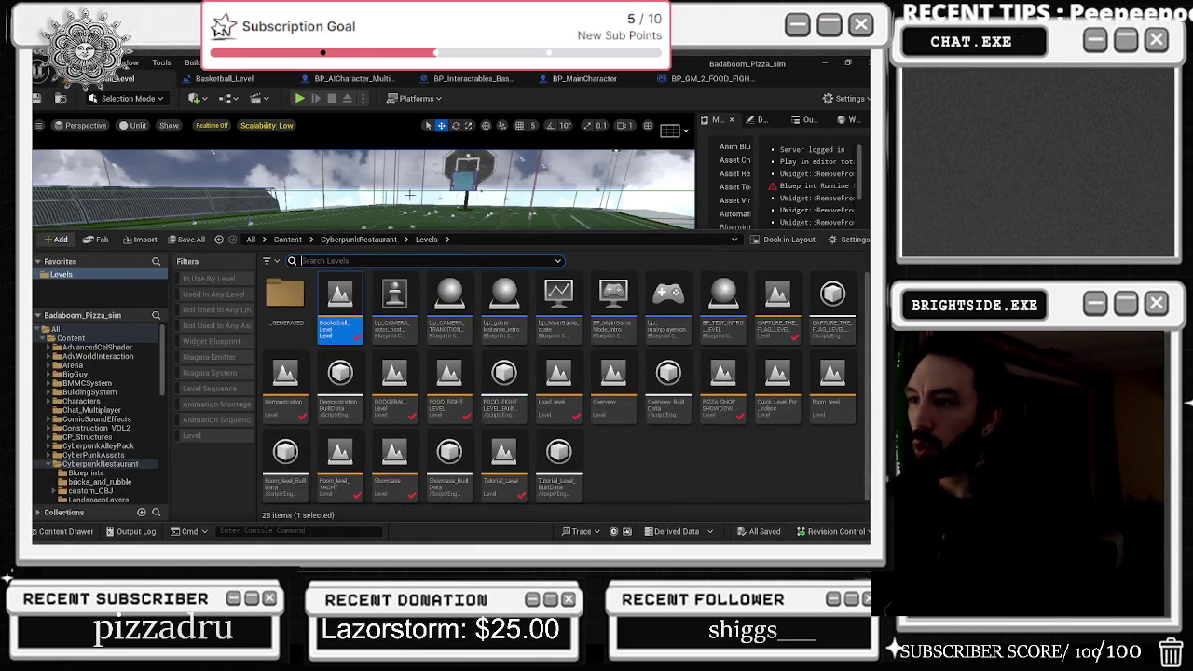
{"action": "type", "text": "WEAPON"}
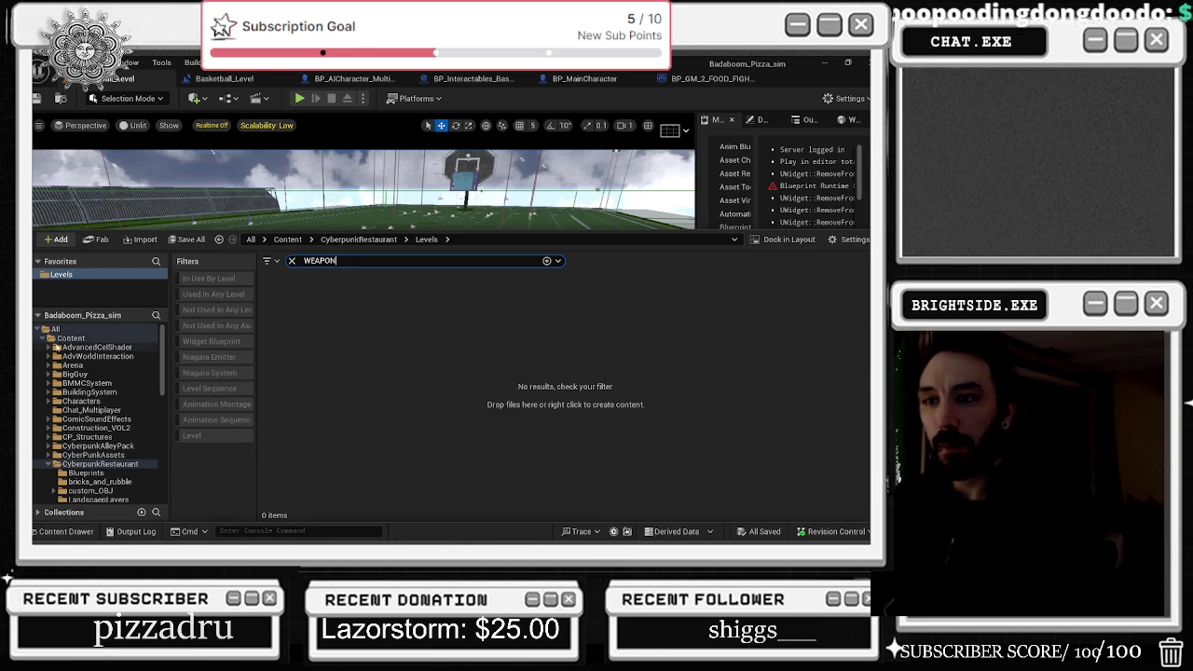
{"action": "left_click", "coordinate": [93, 329]}
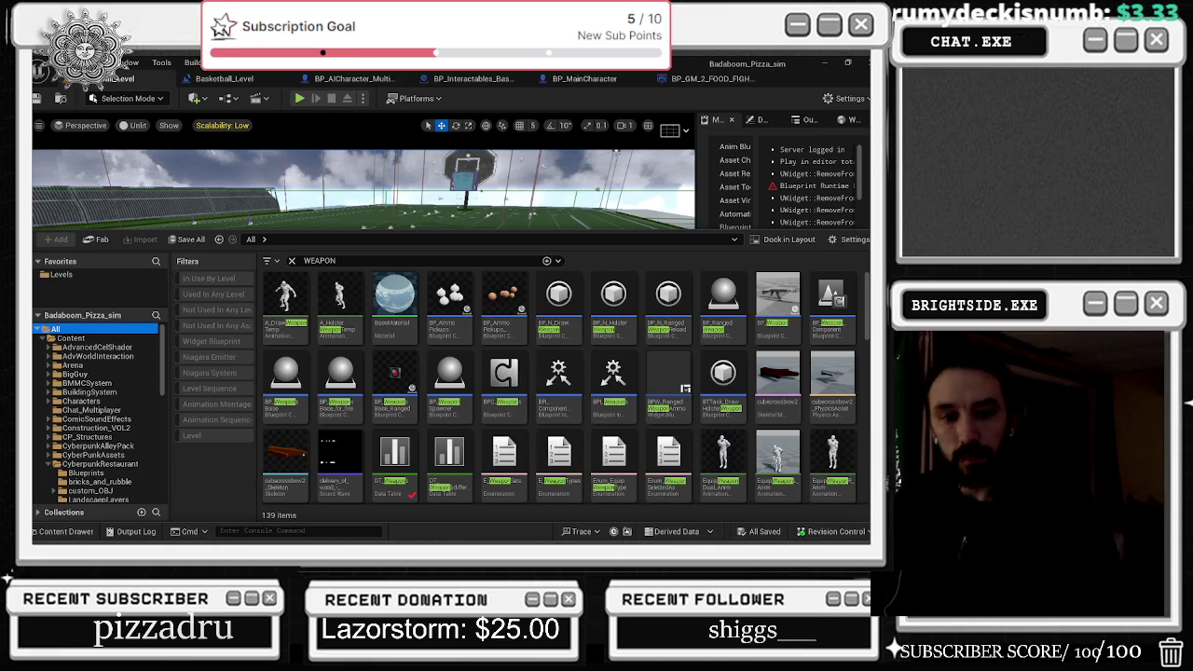
{"action": "key", "text": "alt+Tab"}
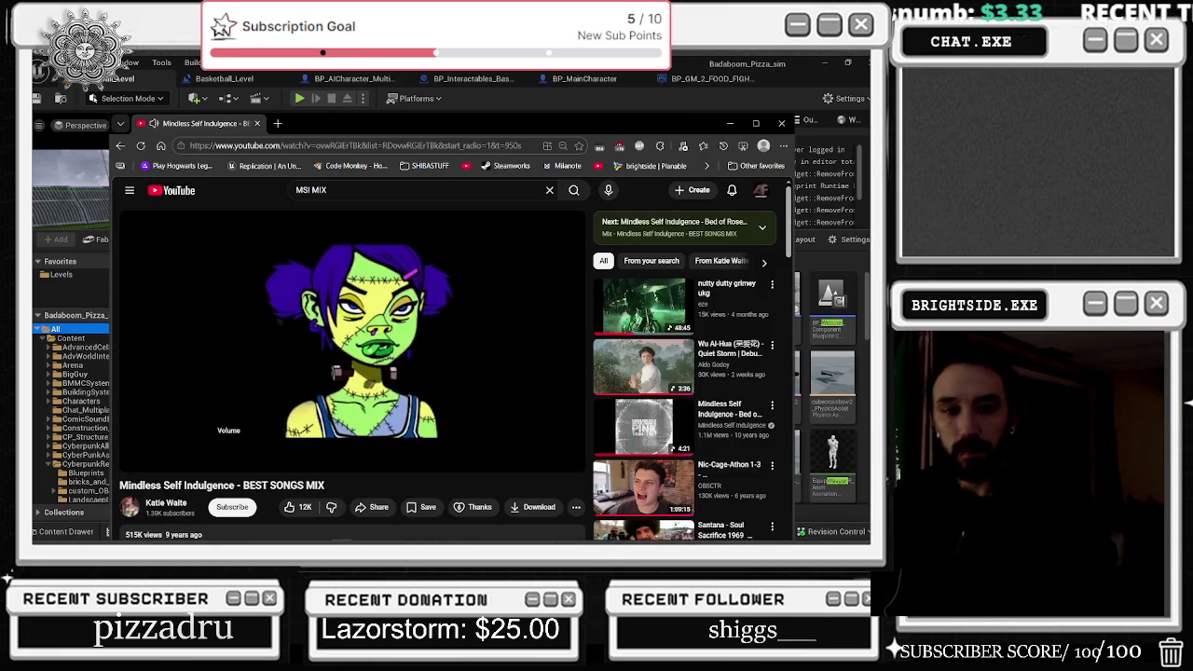
{"action": "key", "text": "alt+Tab"}
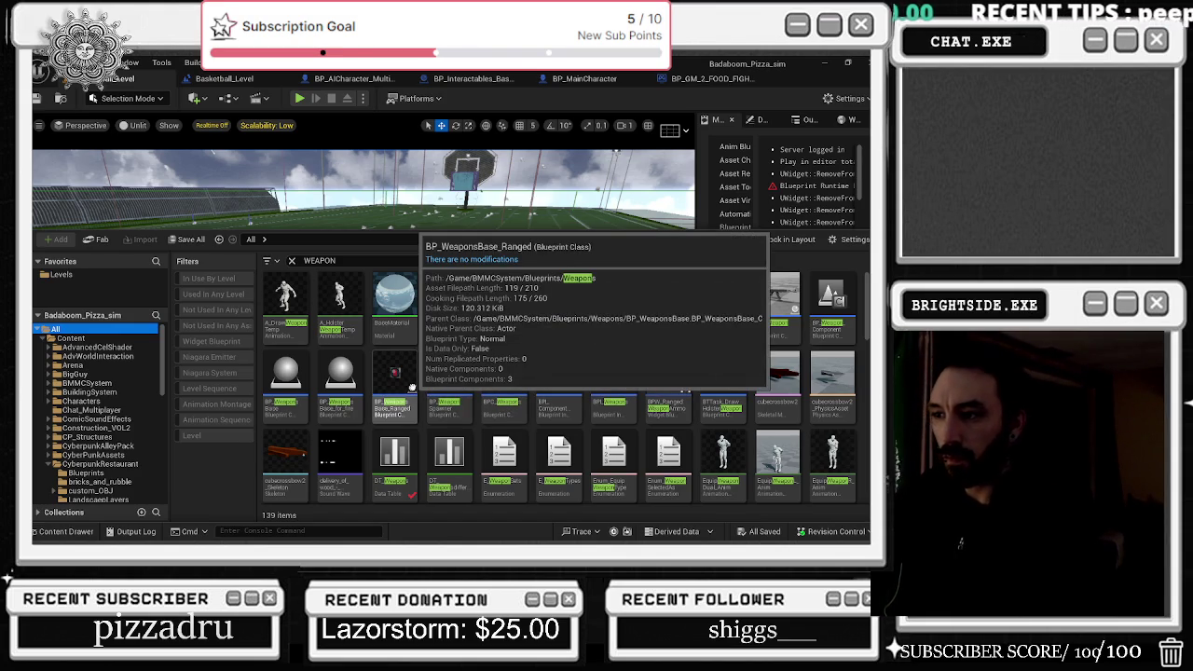
- Reveal BP_WeaponsBase_Ranged in its BMMCSystem/Blueprints/Weapons folder in the content browser
{"action": "right_click", "coordinate": [413, 385]}
{"action": "left_click", "coordinate": [481, 265]}
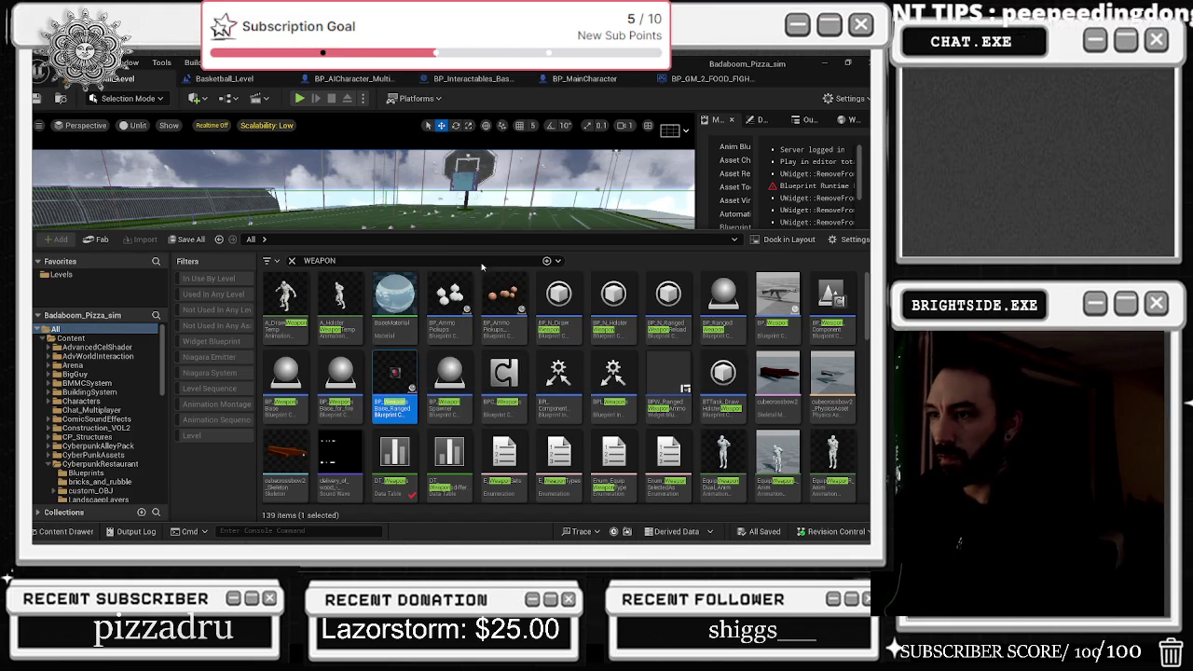
{"action": "left_click", "coordinate": [690, 64]}
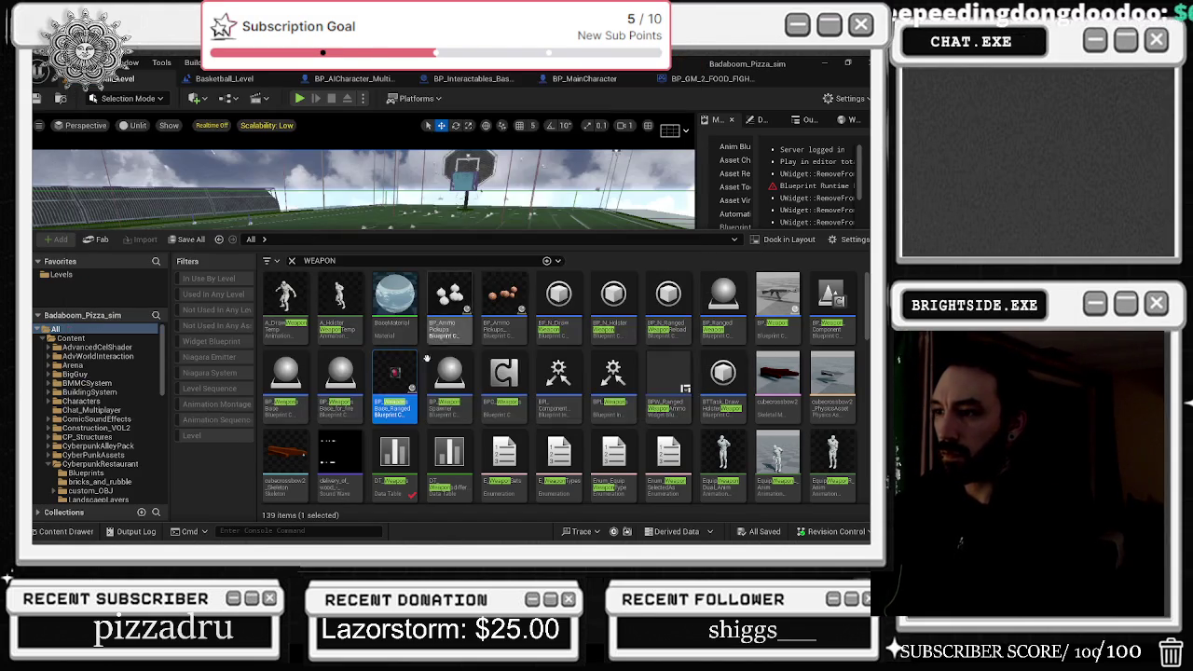
{"action": "right_click", "coordinate": [403, 378]}
{"action": "left_click", "coordinate": [471, 230]}
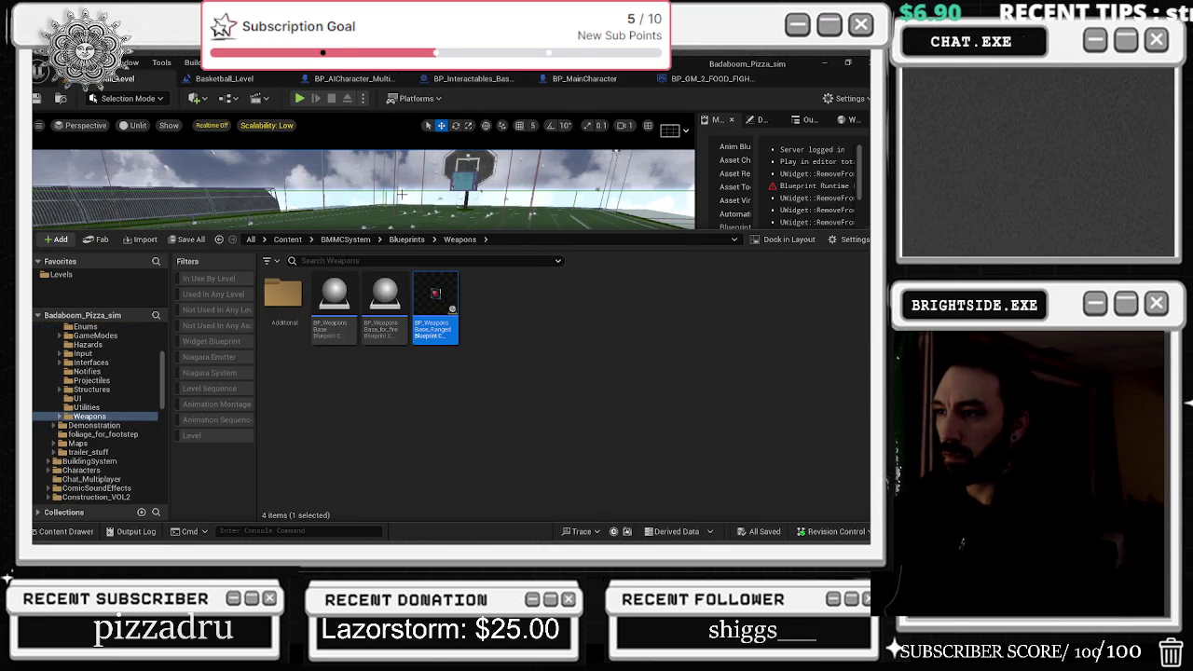
- Hide the Content Drawer and orbit the viewport toward the pole and orange structure
{"action": "key", "text": "ctrl+space"}
{"action": "left_click_drag", "start_coordinate": [364, 321], "coordinate": [138, 388]}
{"action": "left_click", "coordinate": [65, 530]}
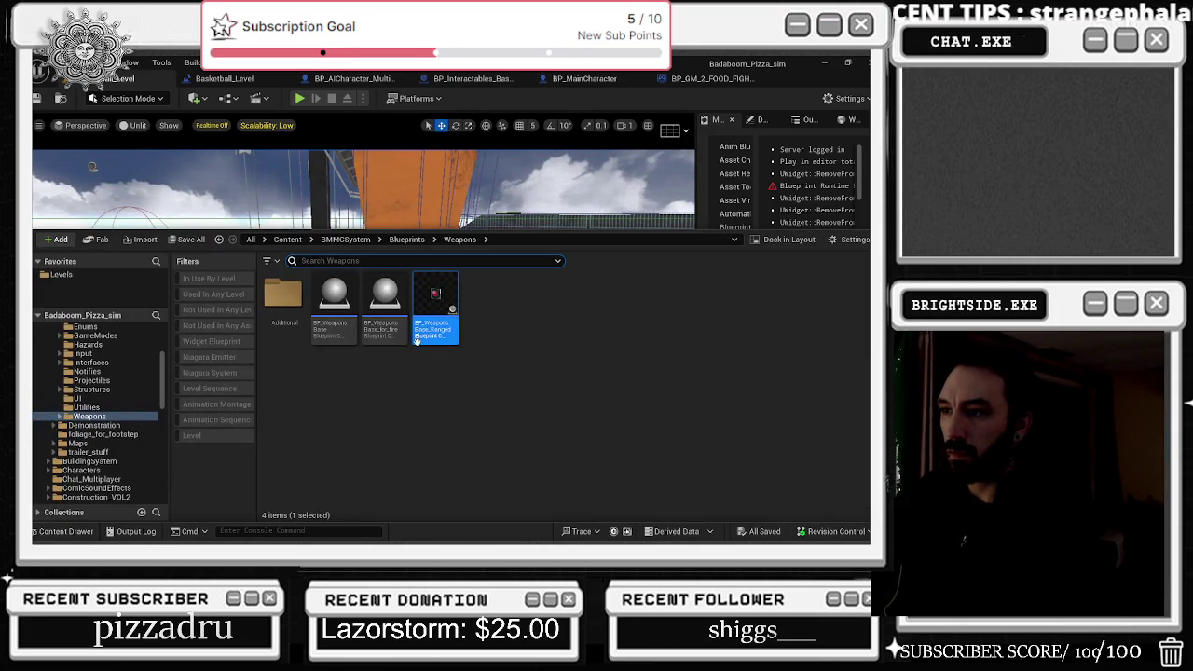
{"action": "left_click", "coordinate": [334, 407]}
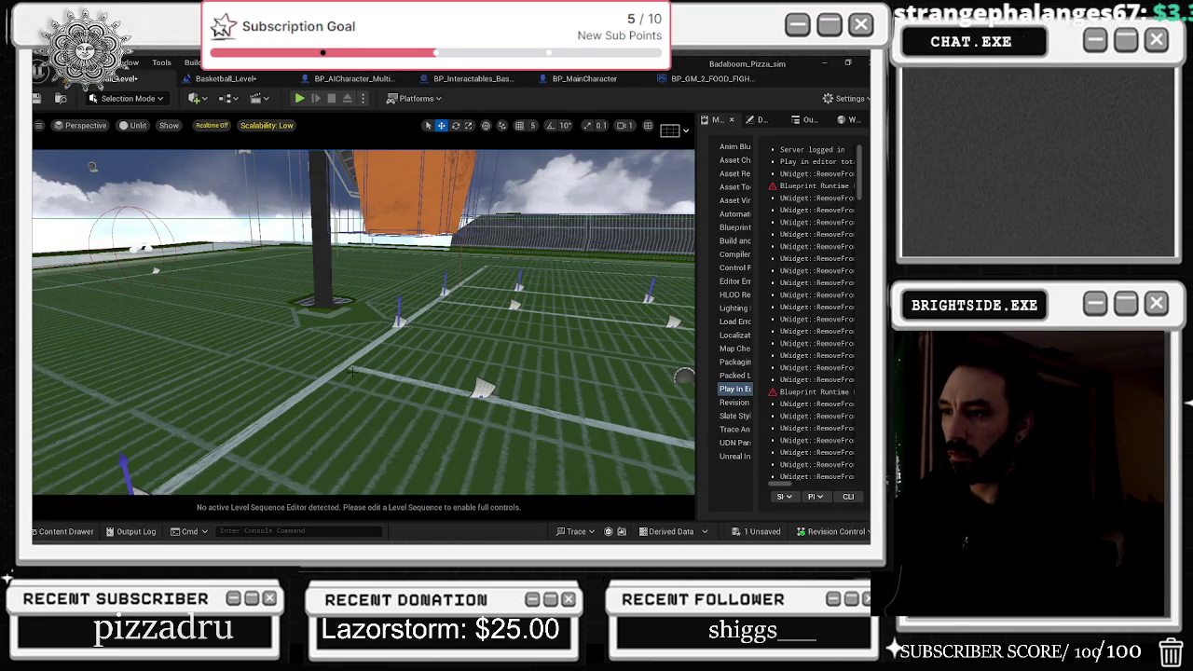
- Fly to the field and select the BP_WeaponsBase actor near the centre
{"action": "mouse_move", "coordinate": [412, 335]}
{"action": "left_mouse_down"}
{"action": "mouse_move", "coordinate": [367, 349]}
{"action": "mouse_move", "coordinate": [402, 351]}
{"action": "mouse_move", "coordinate": [213, 466]}
{"action": "left_mouse_up"}
{"action": "left_click_drag", "start_coordinate": [421, 359], "coordinate": [425, 303]}
{"action": "left_click", "coordinate": [757, 119]}
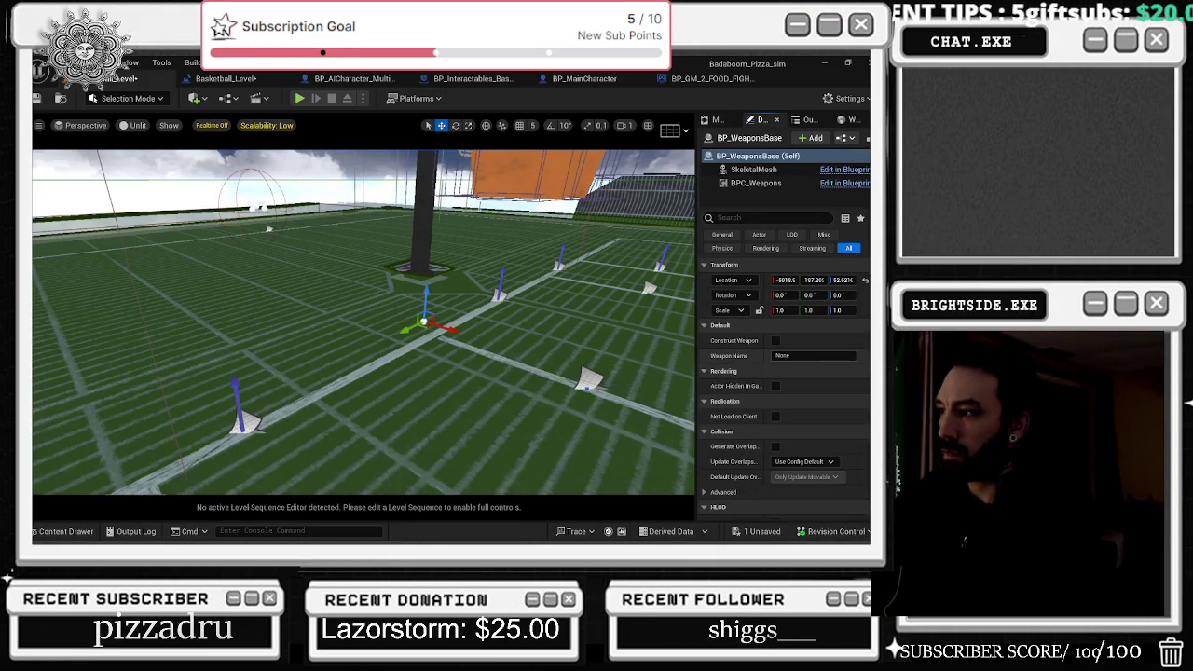
- Search all folders in the Content Drawer for 'DT_' to find the weapon data tables
{"action": "left_click", "coordinate": [65, 531]}
{"action": "type", "text": "DT"}
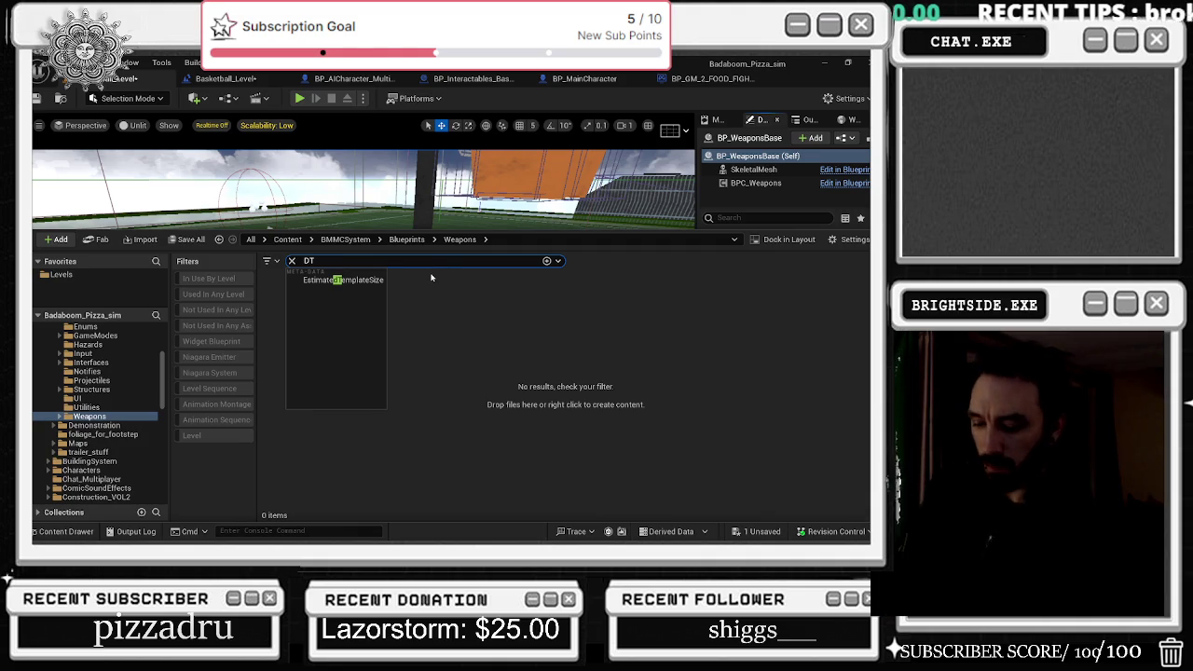
{"action": "type", "text": "_WEA"}
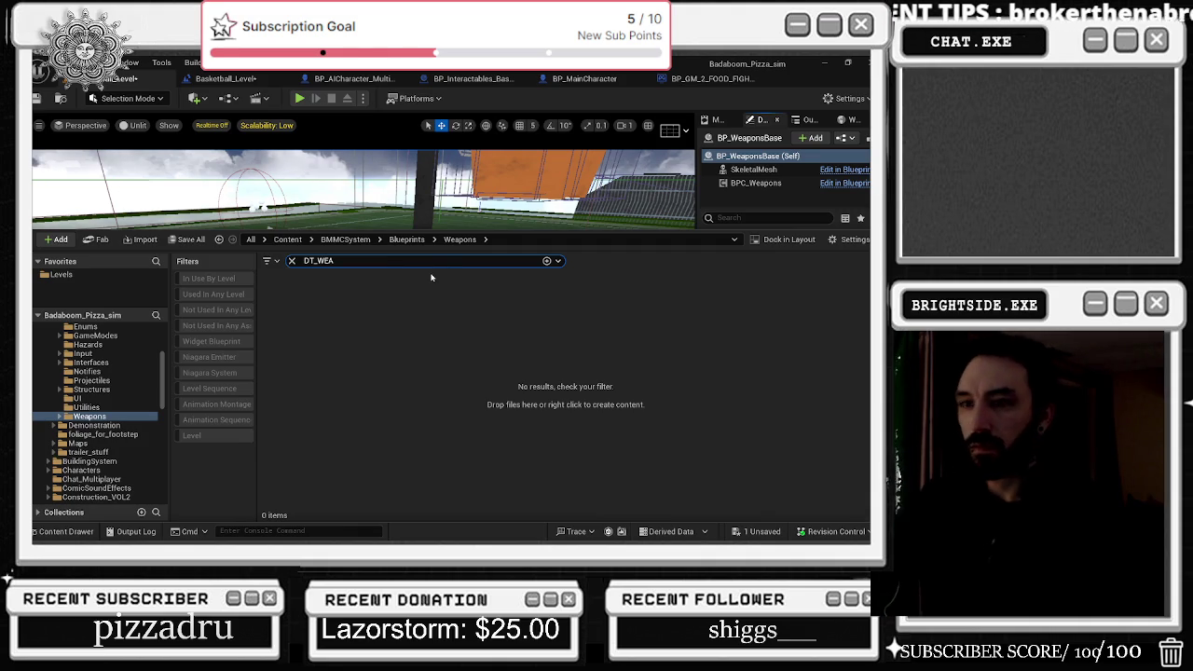
{"action": "scroll", "coordinate": [110, 367], "scroll_direction": "up", "scroll_amount": 5}
{"action": "left_click", "coordinate": [55, 329]}
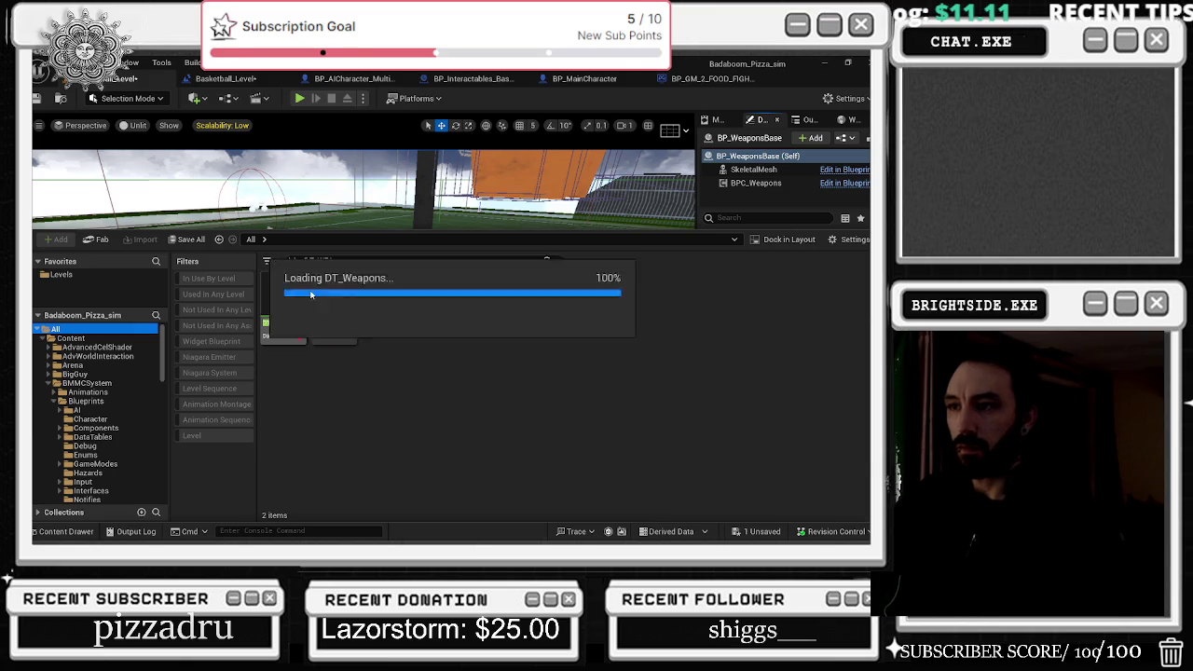
- Open DT_Weapons full screen and grab the BasicSword_UPGRADE_FINAL row name
{"action": "double_click", "coordinate": [302, 291]}
{"action": "left_click", "coordinate": [707, 64]}
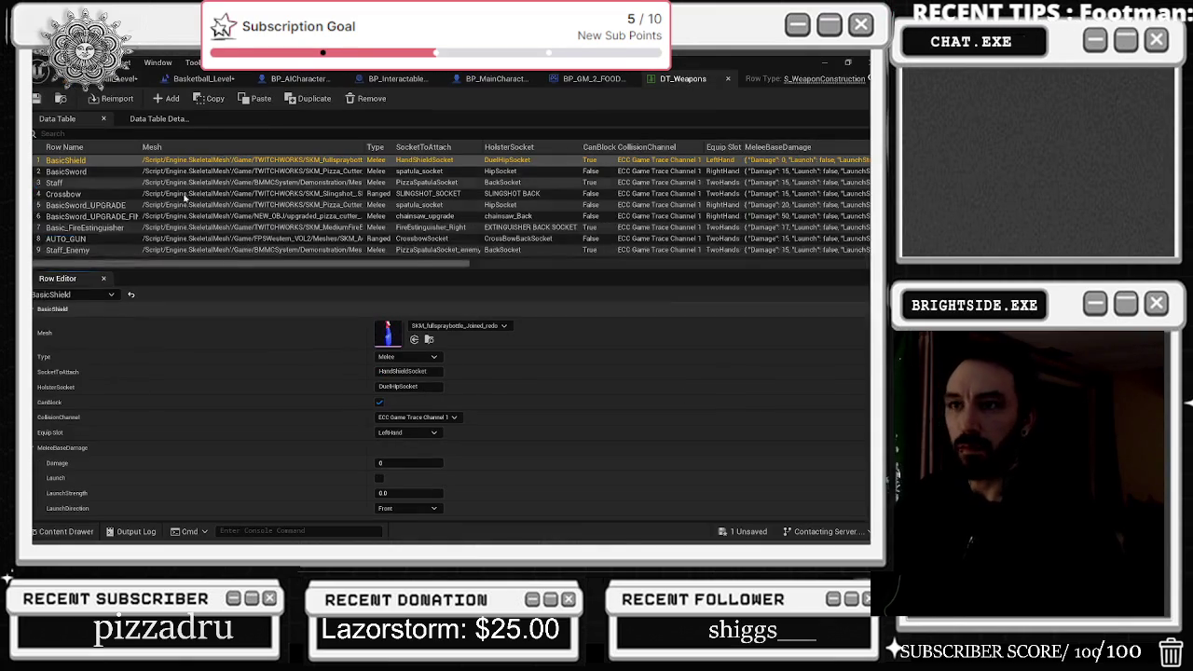
{"action": "left_click", "coordinate": [94, 217]}
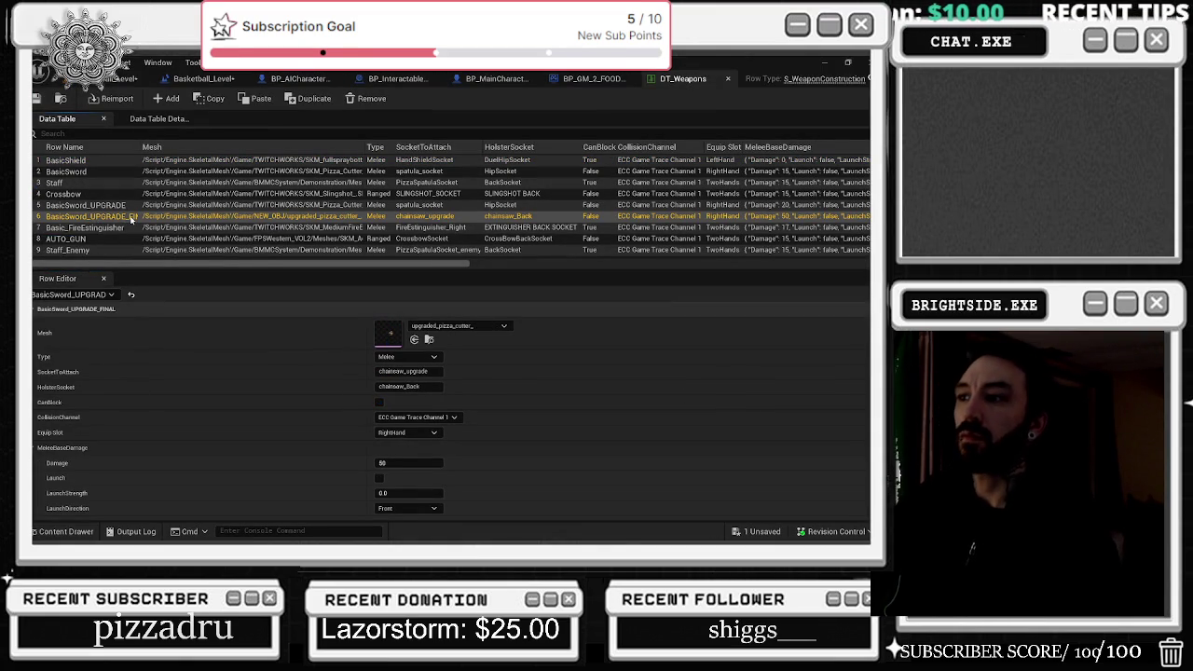
{"action": "double_click", "coordinate": [131, 218]}
{"action": "key", "text": "ctrl+c"}
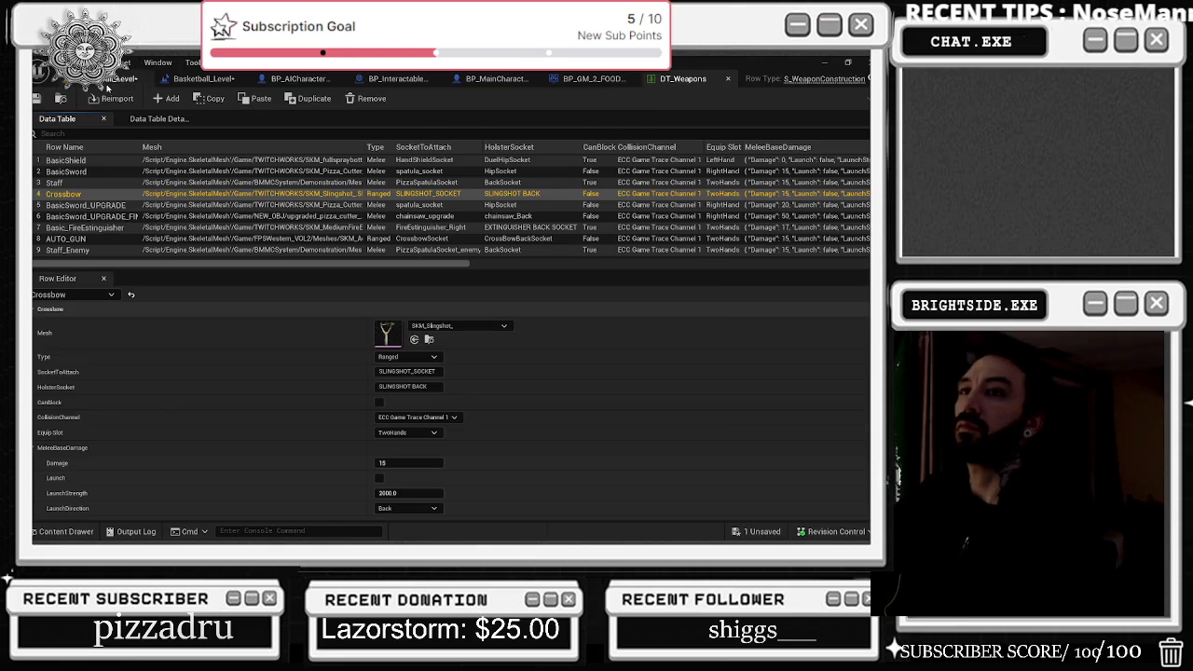
- Paste BasicSword_UPGRADE_FINAL into the field weapon actor's Weapon Name in the Basketball_Level
{"action": "left_click", "coordinate": [126, 78]}
{"action": "left_click", "coordinate": [811, 356]}
{"action": "key", "text": "ctrl+v"}
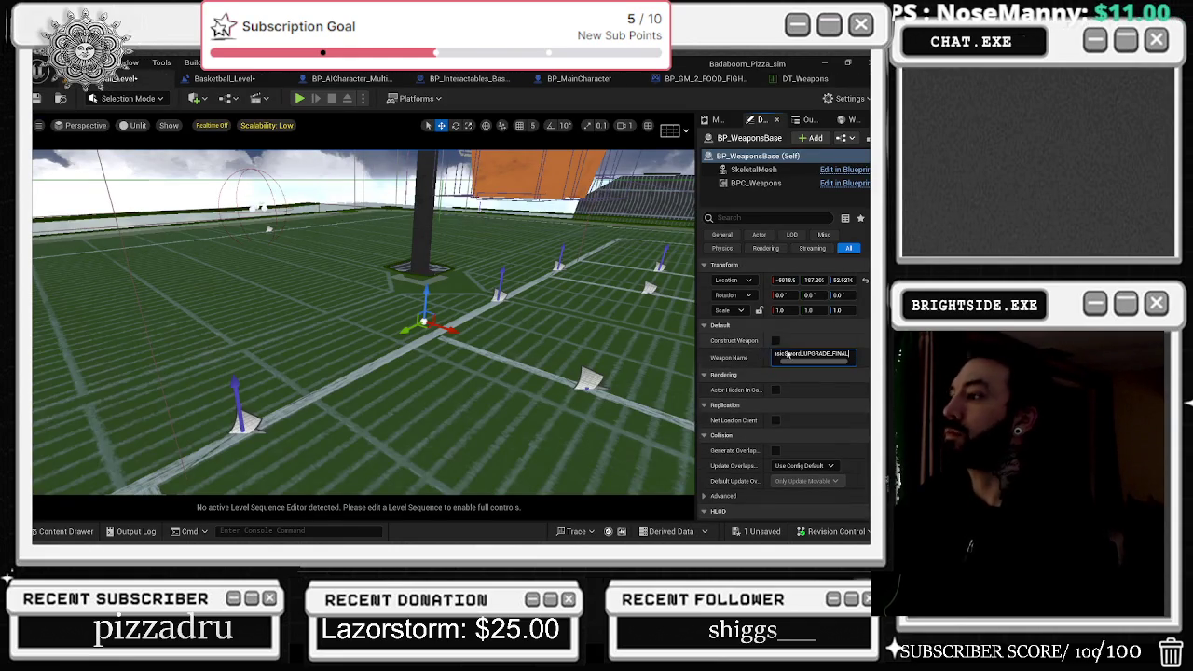
- Confirm the BasicSword_UPGRADE_FINAL name, save the basketball level, and run a brief play-test
{"action": "key", "text": "Return"}
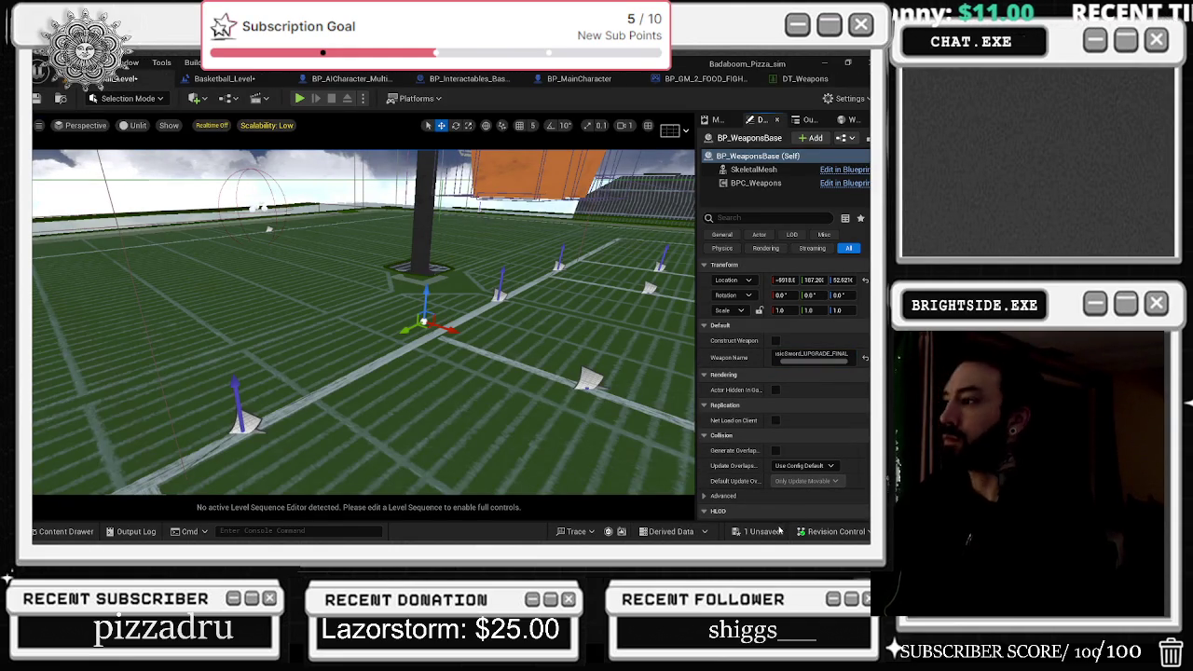
{"action": "left_click", "coordinate": [763, 532]}
{"action": "left_click", "coordinate": [541, 428]}
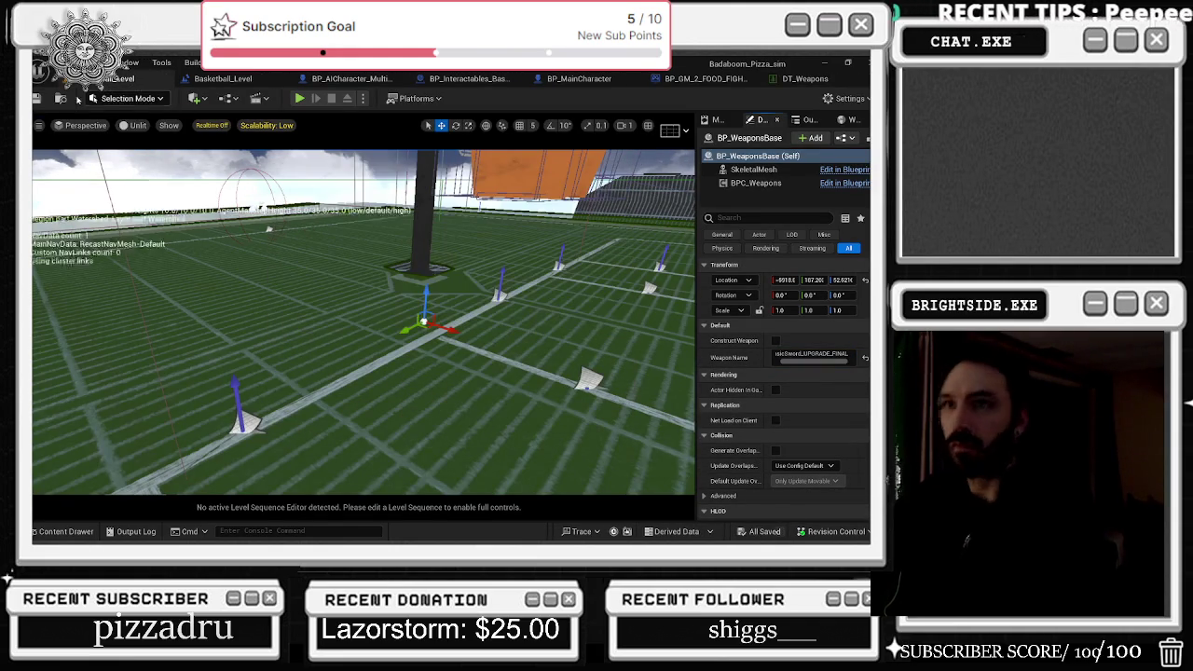
{"action": "key", "text": "alt+p"}
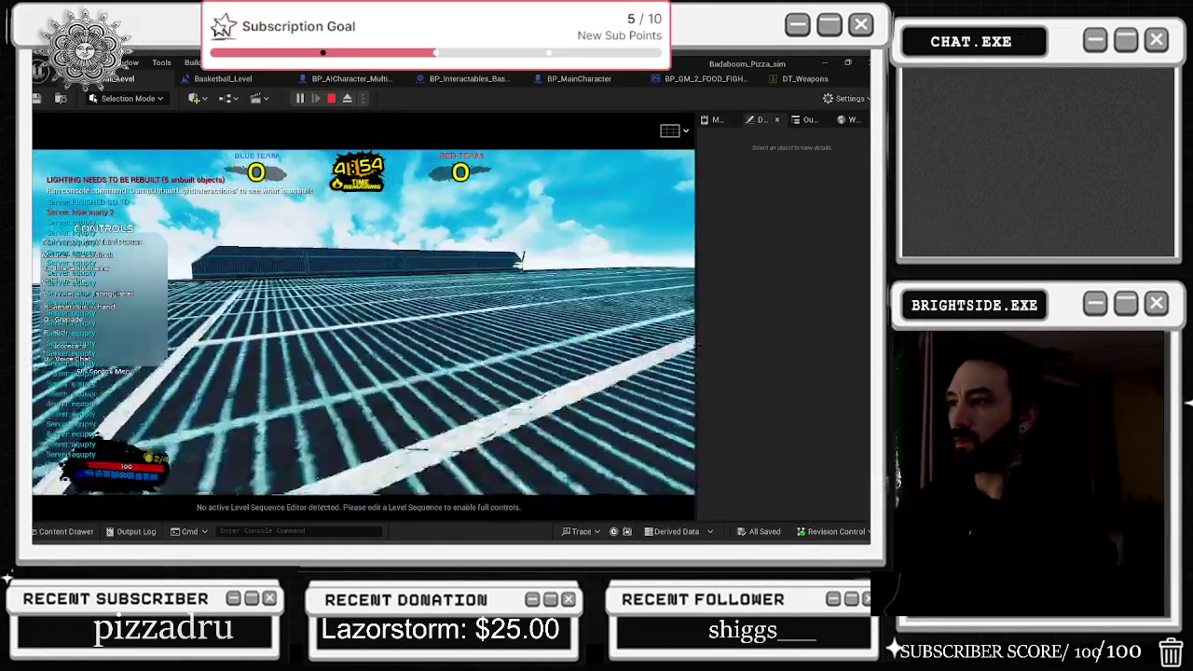
{"action": "key", "text": "Escape"}
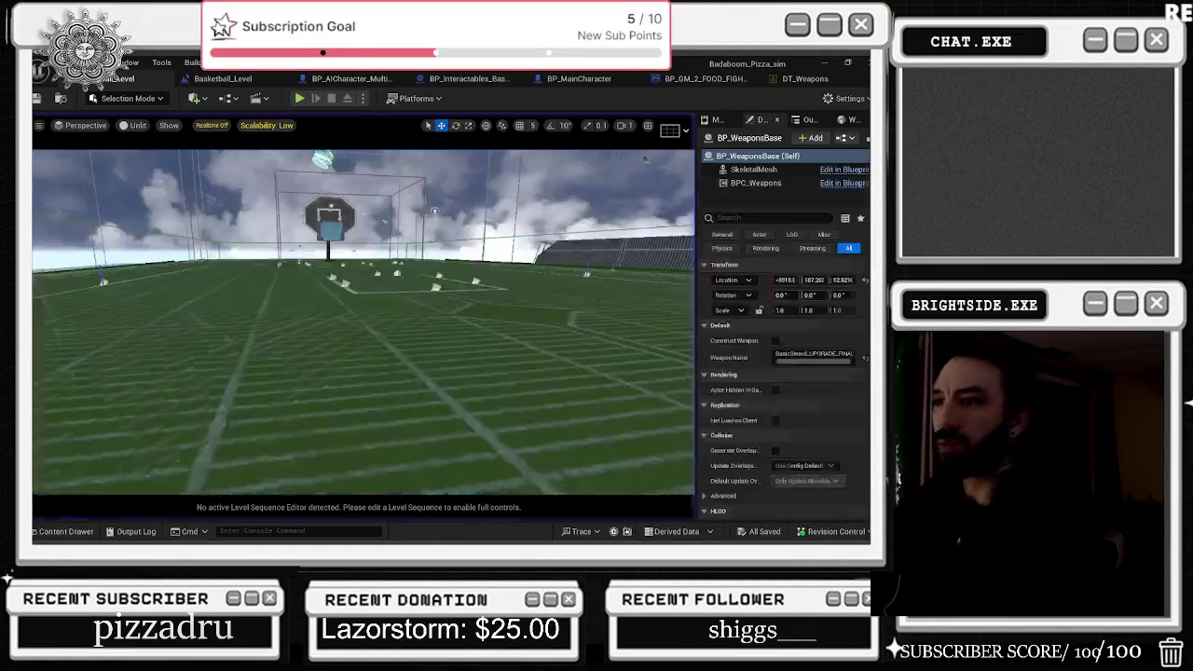
- Fly across the court and undo the accidental removal of the weapon actor
{"action": "mouse_move", "coordinate": [364, 322]}
{"action": "left_mouse_down"}
{"action": "mouse_move", "coordinate": [363, 298]}
{"action": "mouse_move", "coordinate": [268, 304]}
{"action": "mouse_move", "coordinate": [274, 292]}
{"action": "left_mouse_up"}
{"action": "left_click_drag", "start_coordinate": [471, 344], "coordinate": [471, 328]}
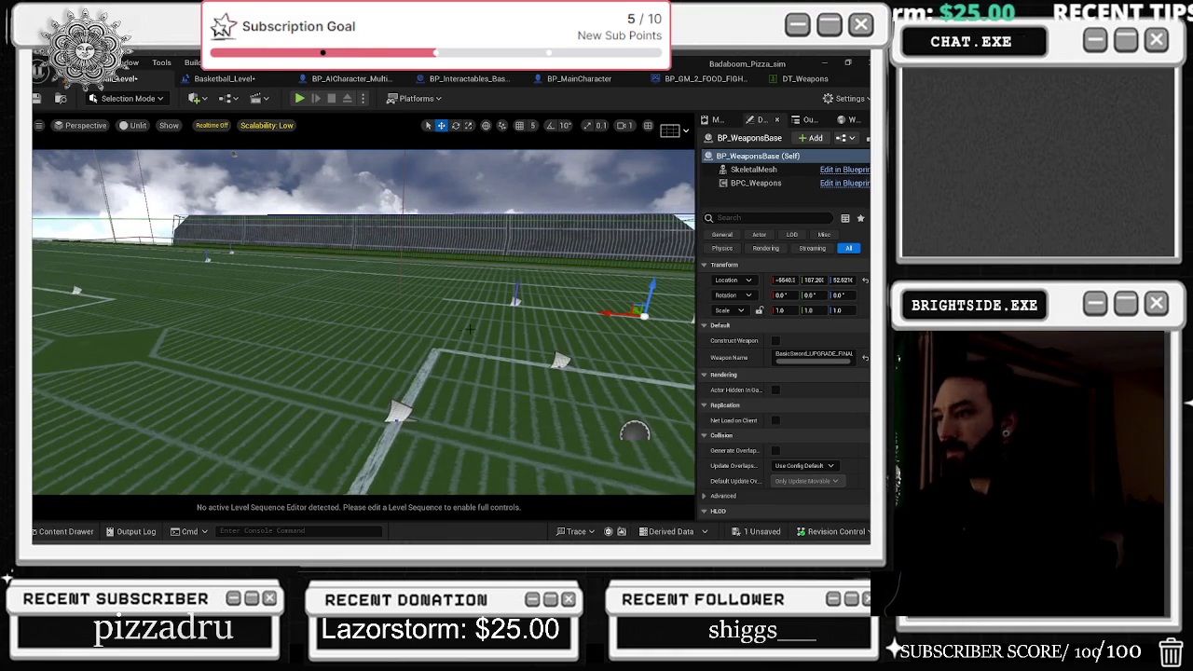
{"action": "key", "text": "Escape"}
{"action": "left_click", "coordinate": [66, 532]}
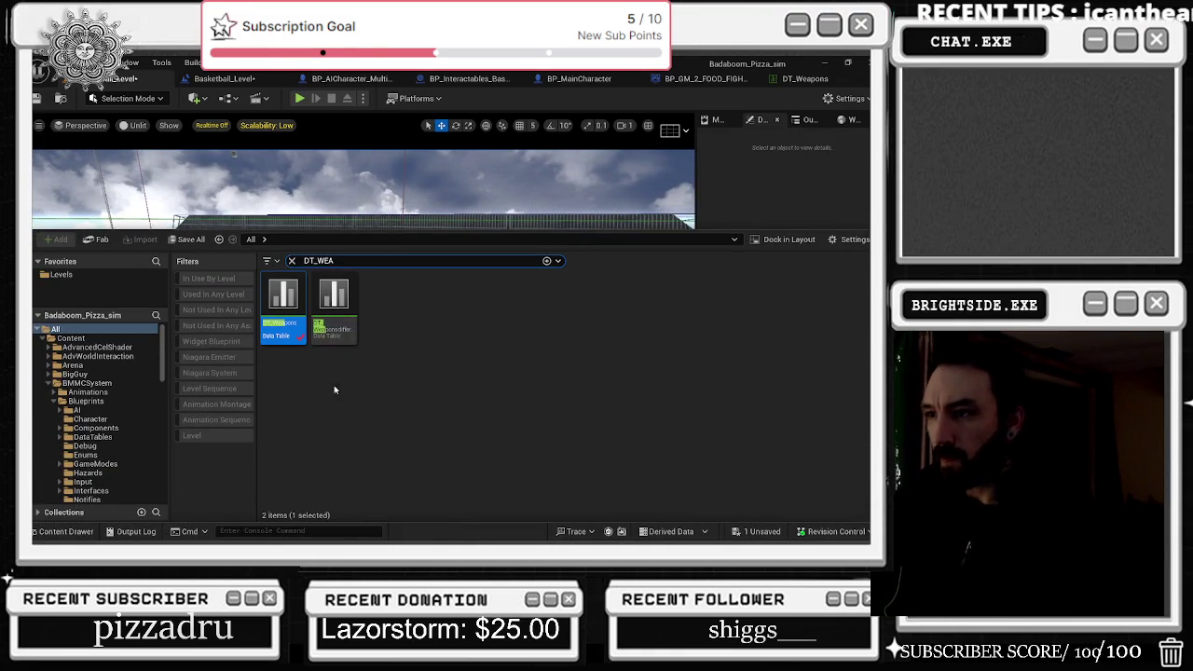
{"action": "key", "text": "ctrl+z"}
- Browse to BP_WeaponsBase in BMMCSystem/Blueprints/Weapons and bring up its asset actions
{"action": "key", "text": "f"}
{"action": "key", "text": "ctrl+b"}
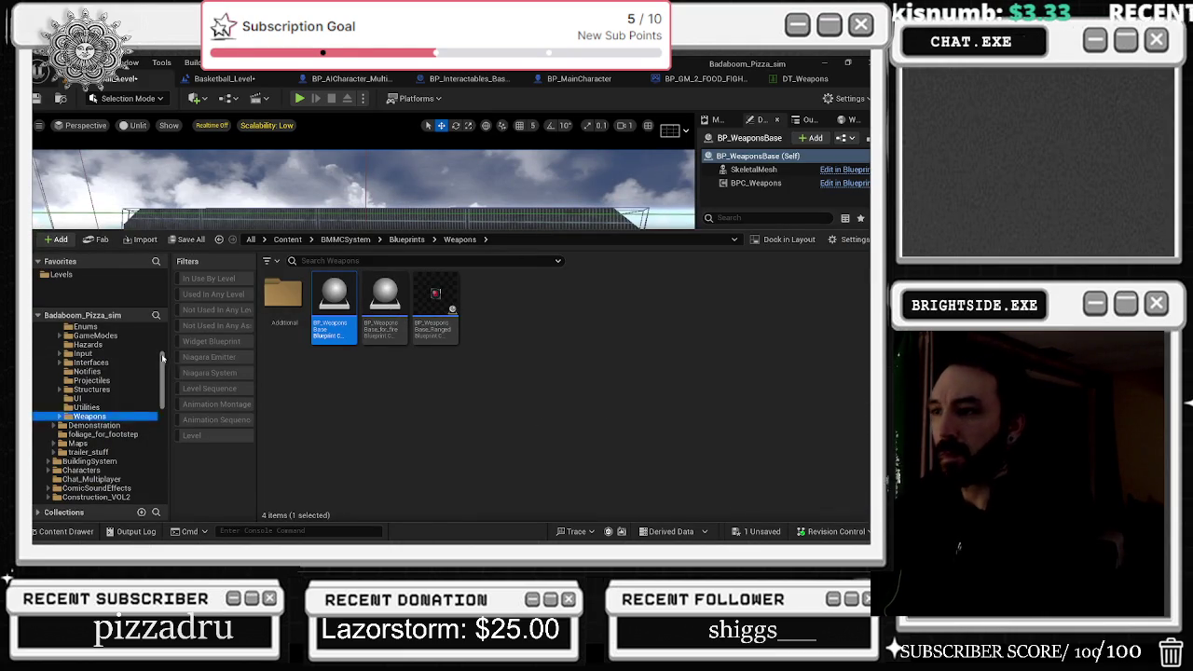
{"action": "scroll", "coordinate": [149, 359], "scroll_direction": "up", "scroll_amount": 5}
{"action": "left_click", "coordinate": [94, 316]}
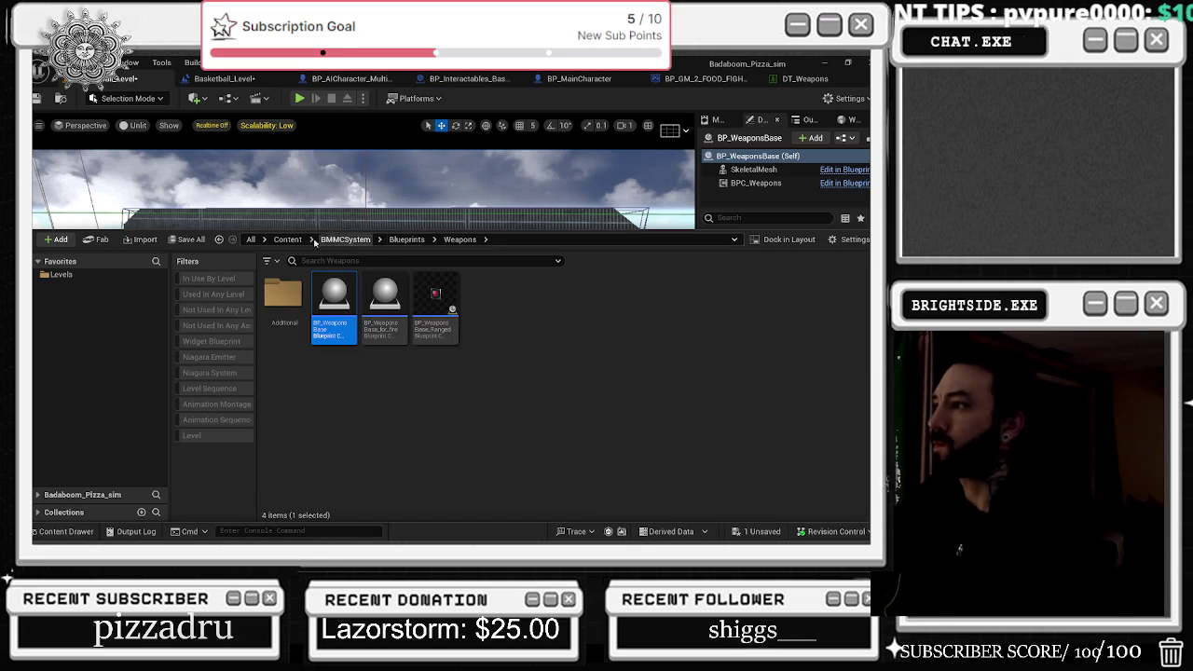
{"action": "right_click", "coordinate": [337, 317]}
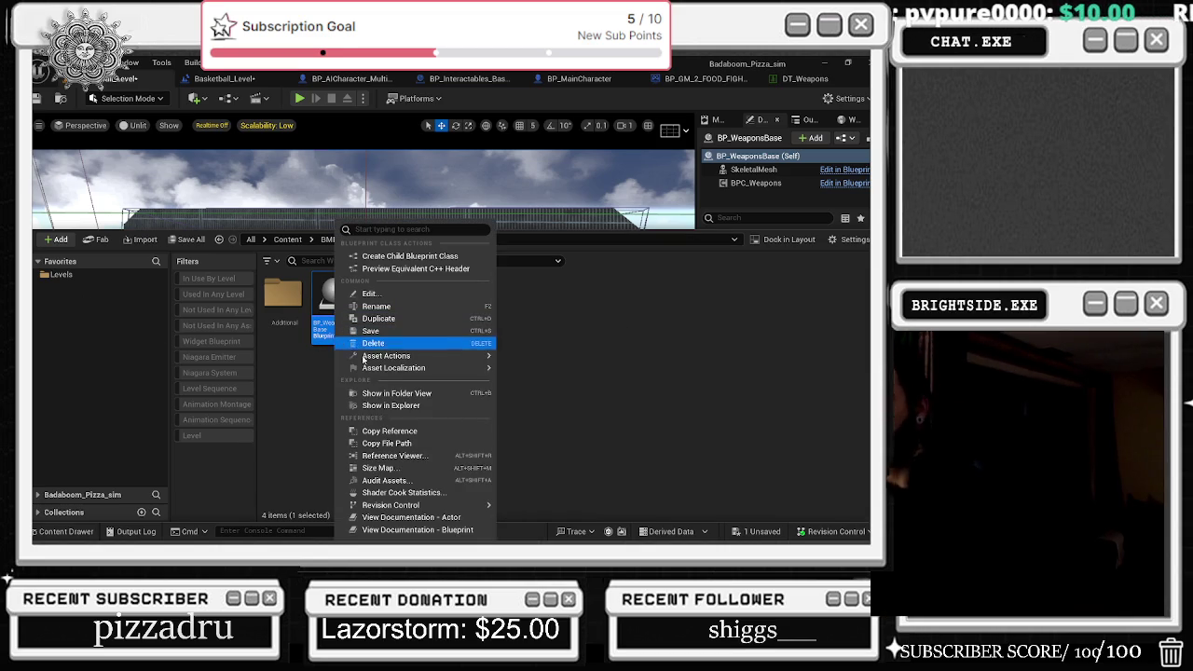
- Open BP_WeaponsBase's Reference Viewer and browse to its referencer BP_WeaponSpawner in the Debug folder
{"action": "left_click", "coordinate": [401, 455]}
{"action": "scroll", "coordinate": [419, 363], "scroll_direction": "up", "scroll_amount": 3}
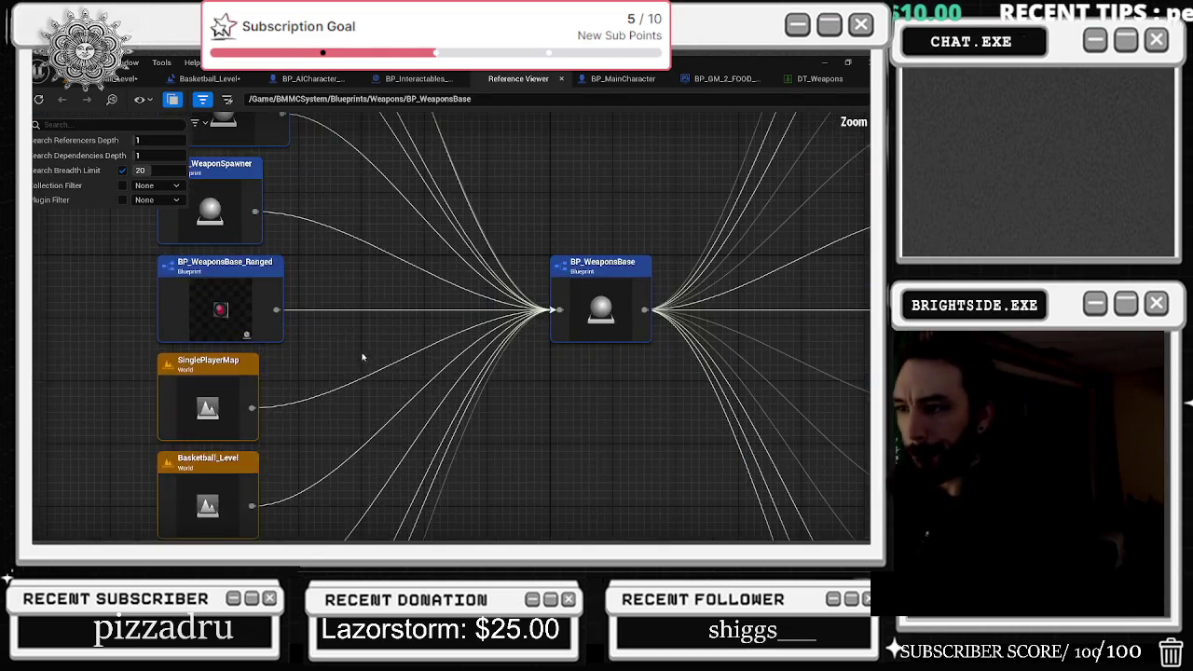
{"action": "scroll", "coordinate": [397, 447], "scroll_direction": "up", "scroll_amount": 1}
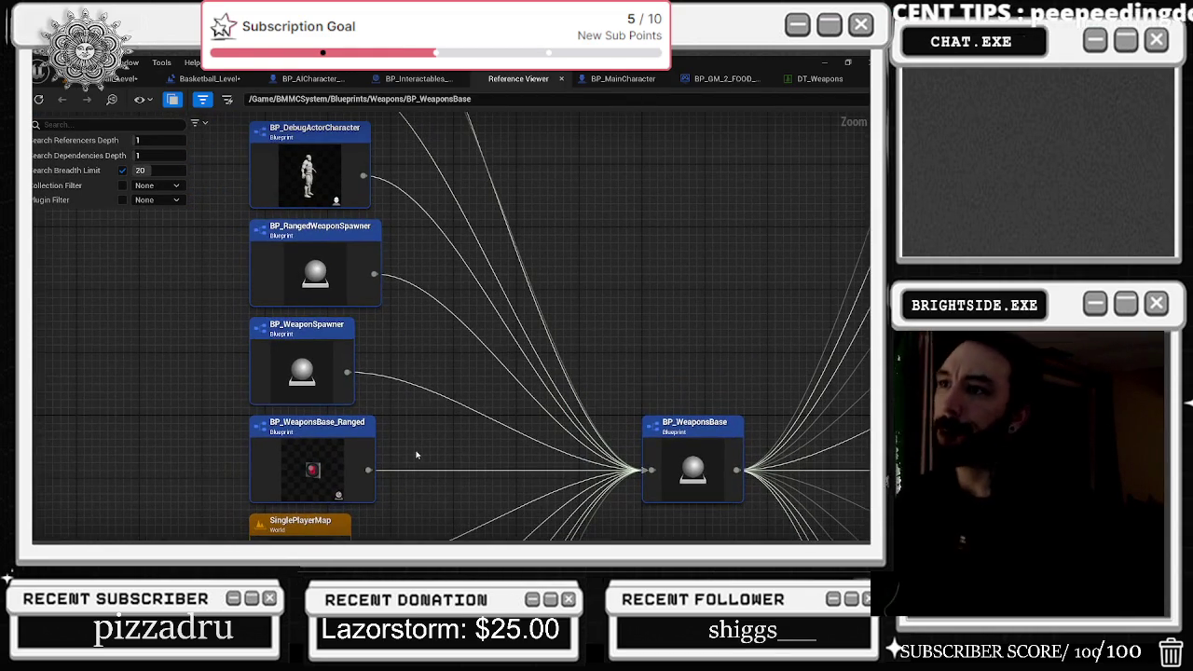
{"action": "right_click", "coordinate": [312, 379]}
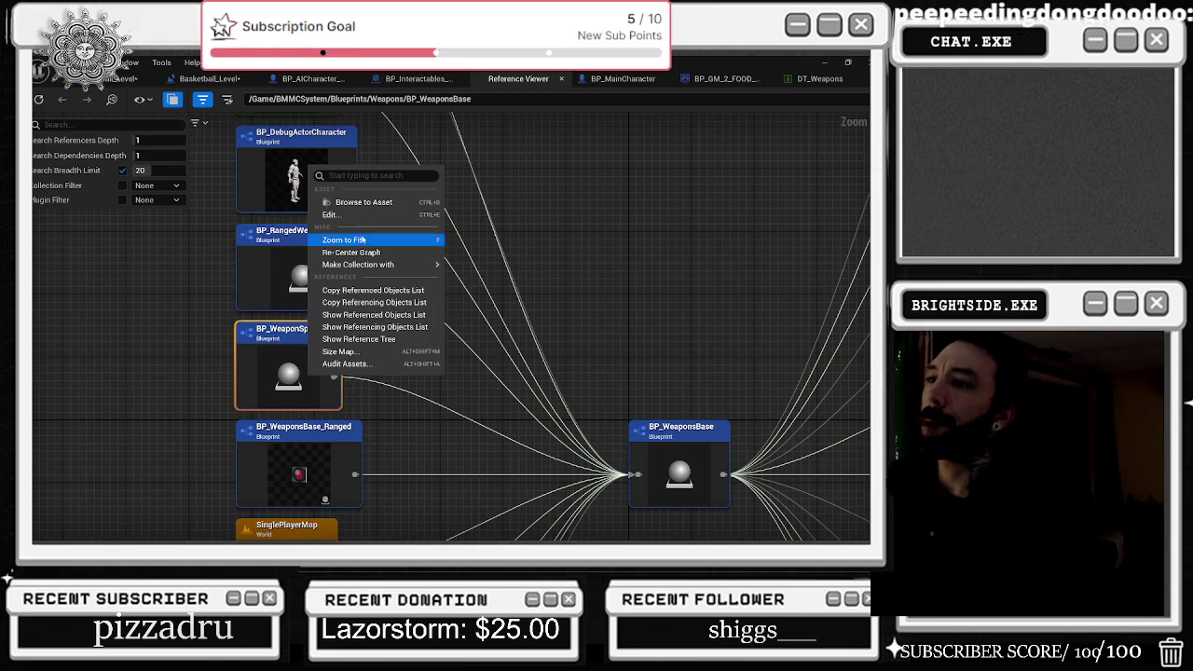
{"action": "left_click", "coordinate": [364, 203]}
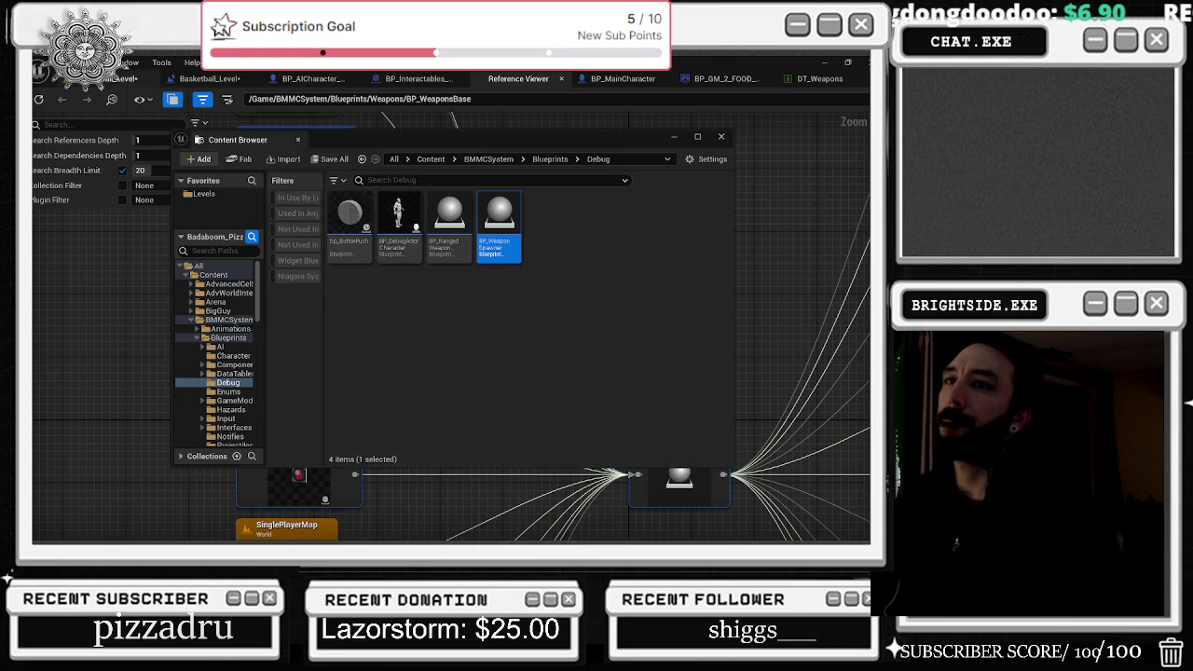
{"action": "left_click", "coordinate": [116, 347]}
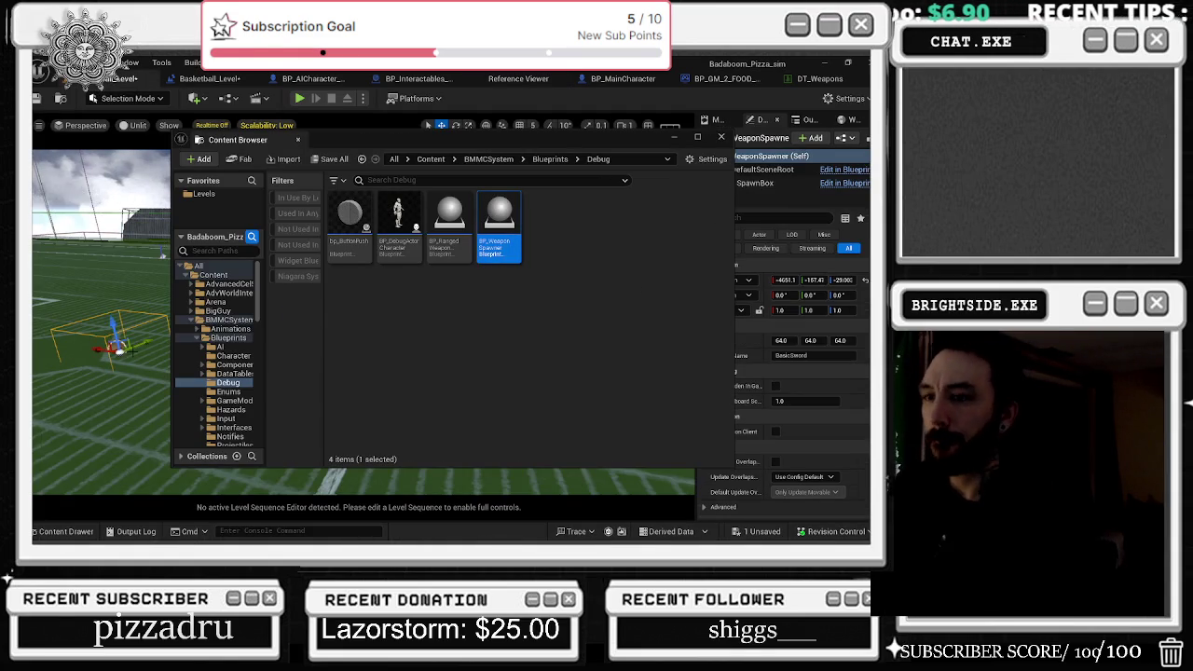
- Filter the Outliner by 'WEA' and delete the placed BP_WeaponsBase actor
{"action": "left_click", "coordinate": [720, 137]}
{"action": "left_click_drag", "start_coordinate": [515, 239], "coordinate": [578, 233]}
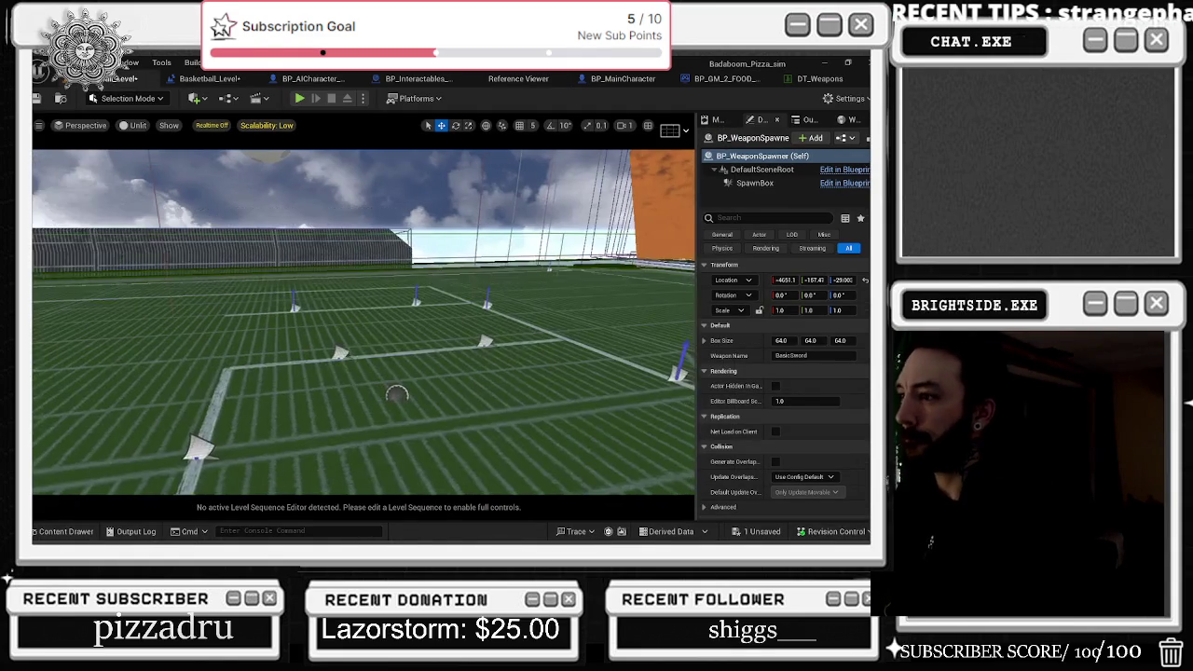
{"action": "left_click", "coordinate": [457, 374]}
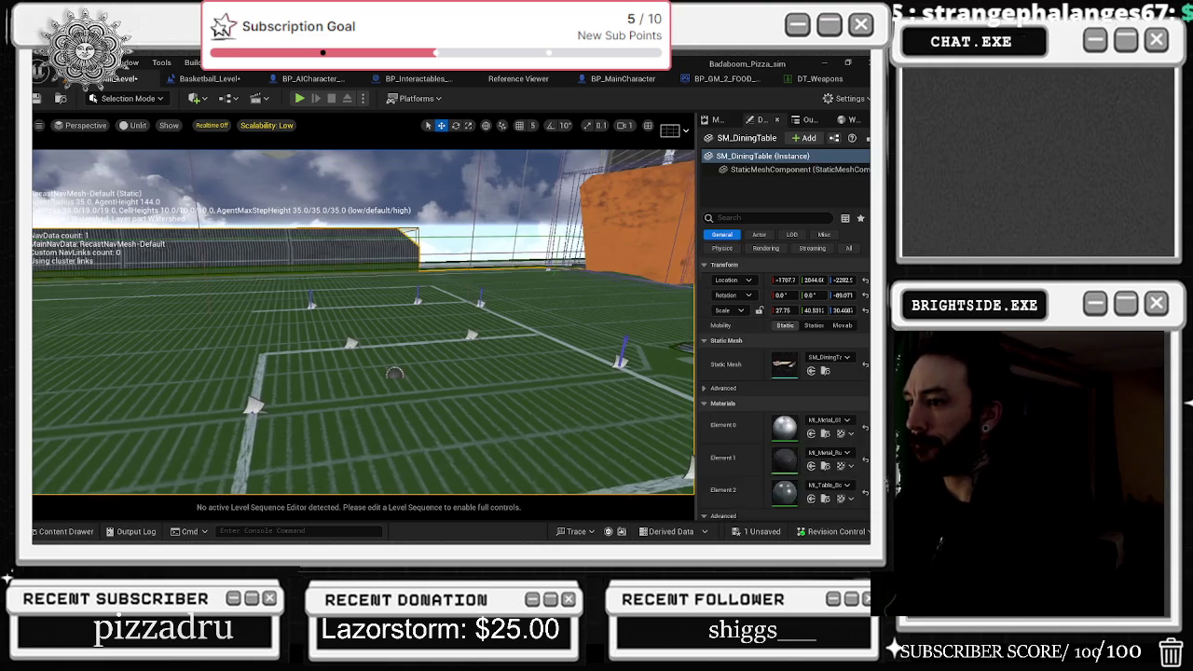
{"action": "left_click_drag", "start_coordinate": [58, 382], "coordinate": [180, 330]}
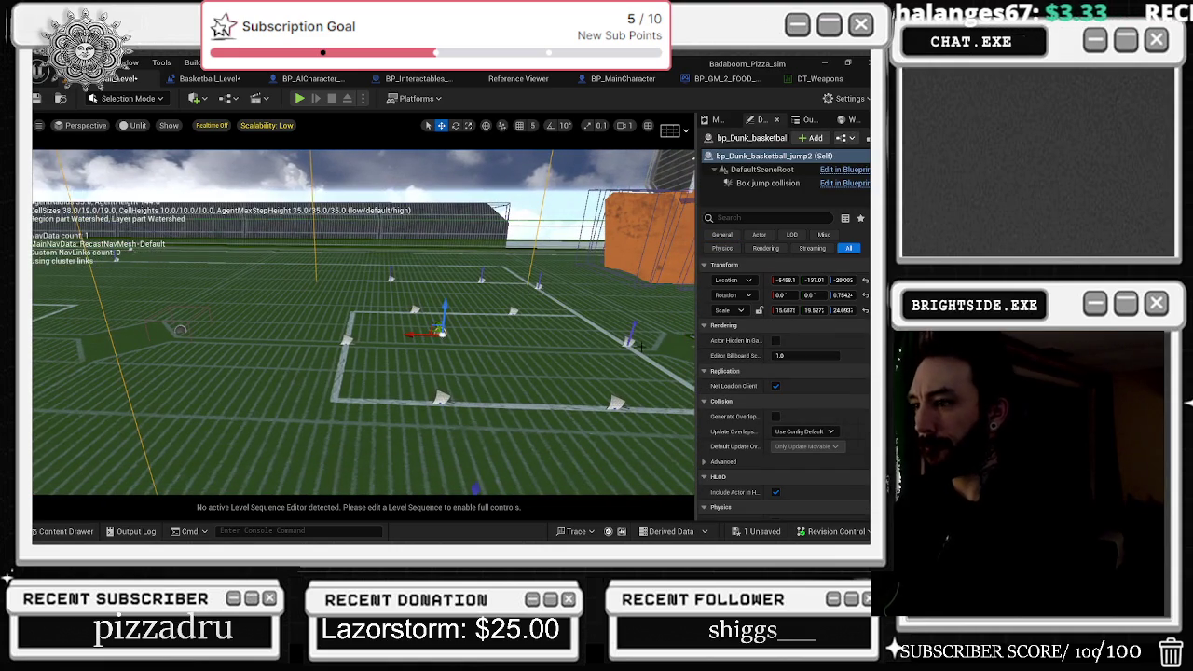
{"action": "left_click", "coordinate": [796, 124]}
{"action": "left_click", "coordinate": [765, 138]}
{"action": "type", "text": "WEA"}
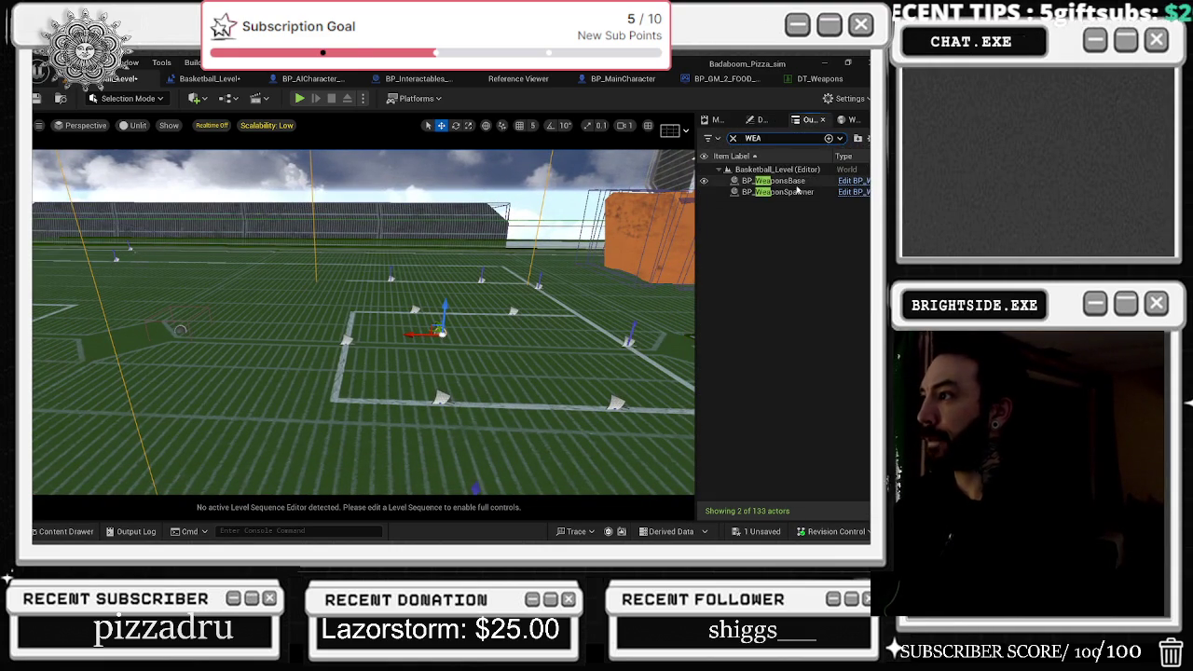
{"action": "left_click", "coordinate": [783, 181]}
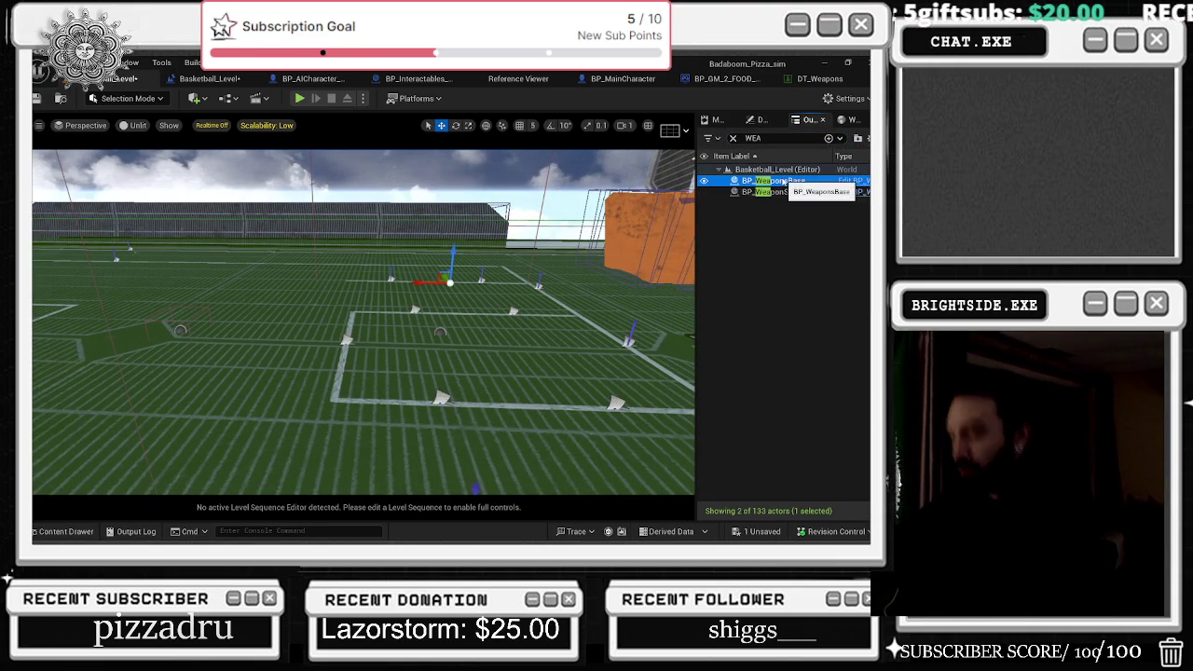
{"action": "key", "text": "Delete"}
- Paste BasicSword_UPGRADE_FINAL into BP_WeaponSpawner's Weapon Name, save, and start a play-test
{"action": "mouse_move", "coordinate": [182, 330]}
{"action": "left_mouse_down"}
{"action": "mouse_move", "coordinate": [196, 322]}
{"action": "mouse_move", "coordinate": [187, 256]}
{"action": "left_mouse_up"}
{"action": "left_click", "coordinate": [192, 328]}
{"action": "left_click", "coordinate": [759, 122]}
{"action": "left_click", "coordinate": [811, 355]}
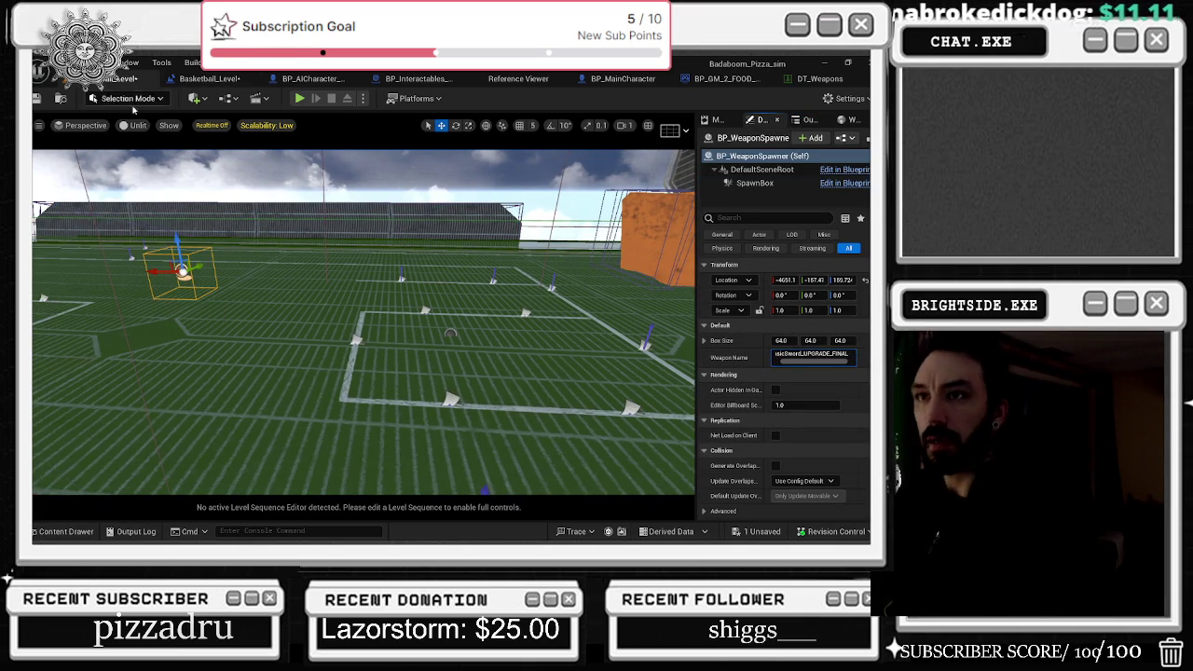
{"action": "left_click", "coordinate": [38, 99]}
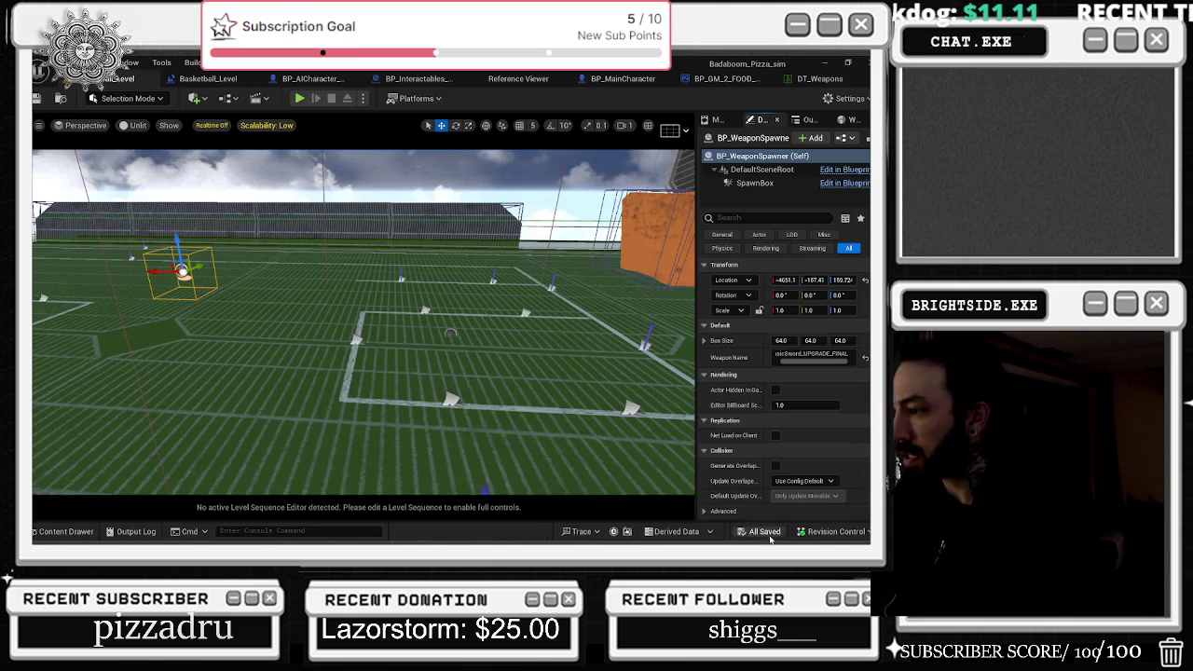
{"action": "left_click", "coordinate": [299, 99]}
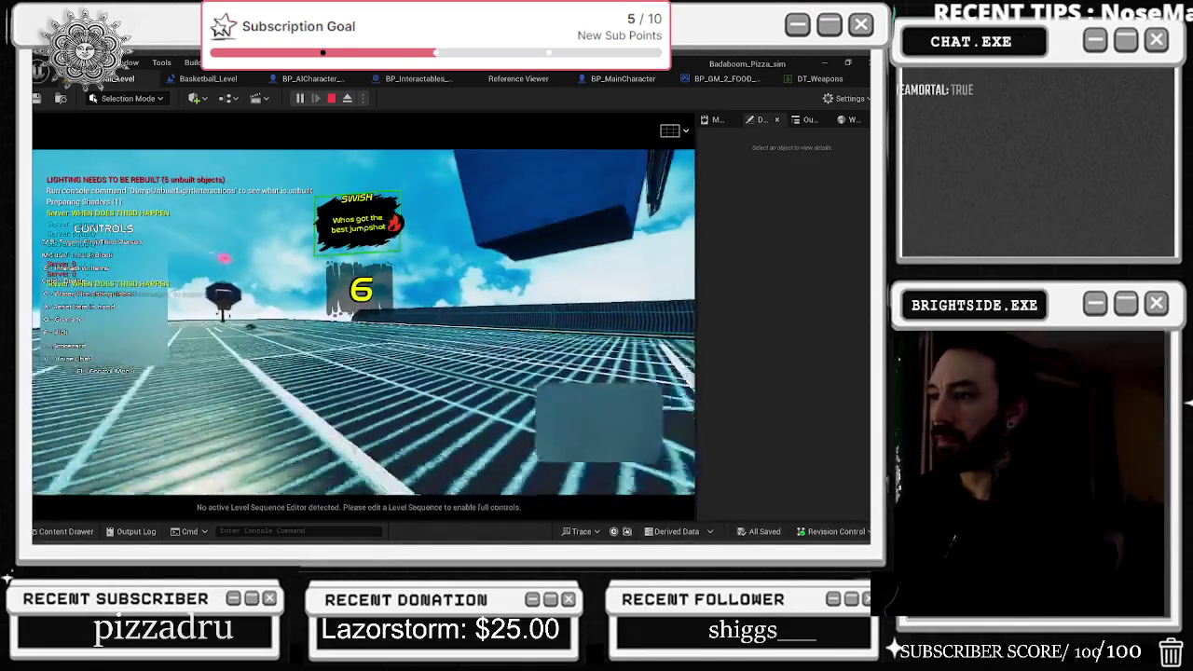
- Switch the player to first-person view during the basketball level play-test
{"action": "key", "text": "c"}
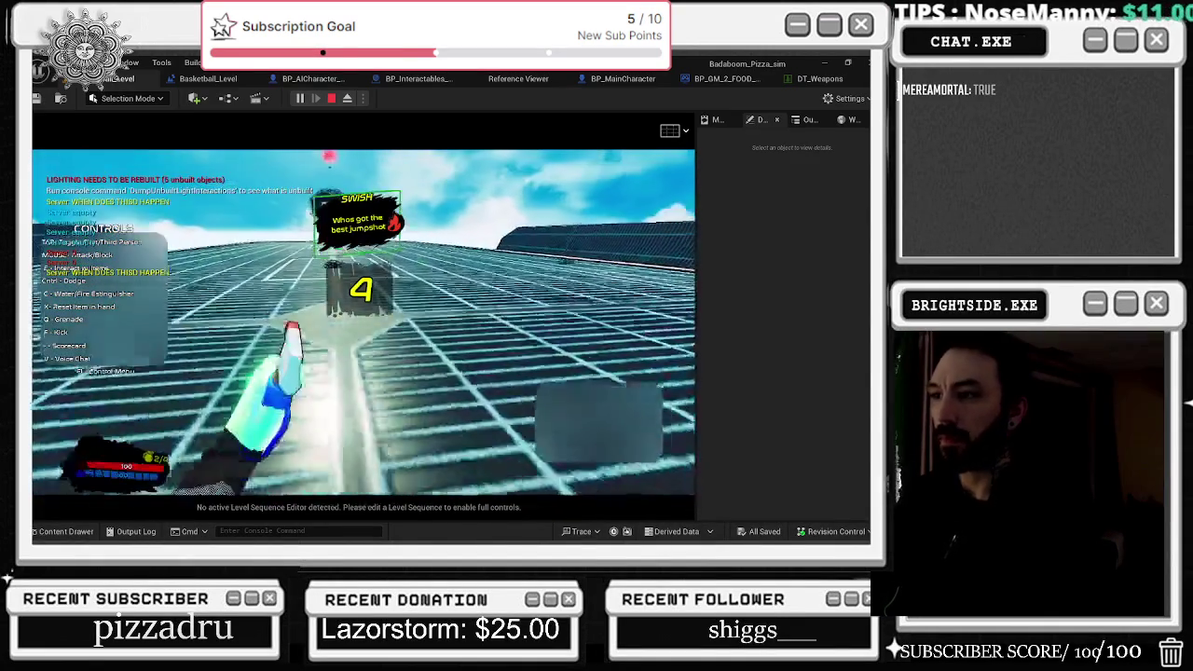